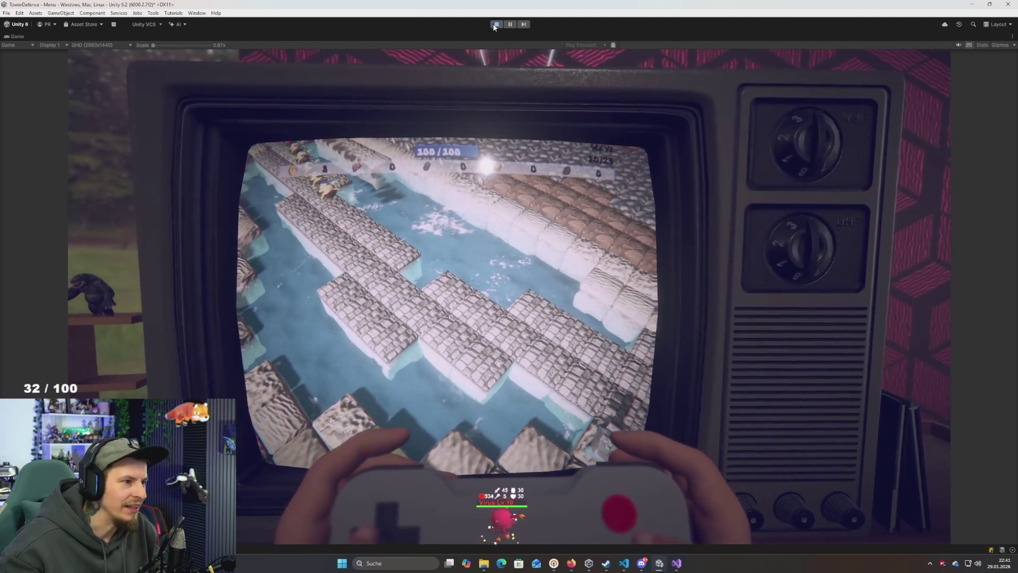
Stop Play mode and remove ', Quaternion.identity' from the CoinReward spawn call on line 72 of Enemy.cs
left_click(496, 24)
key("alt+Tab")
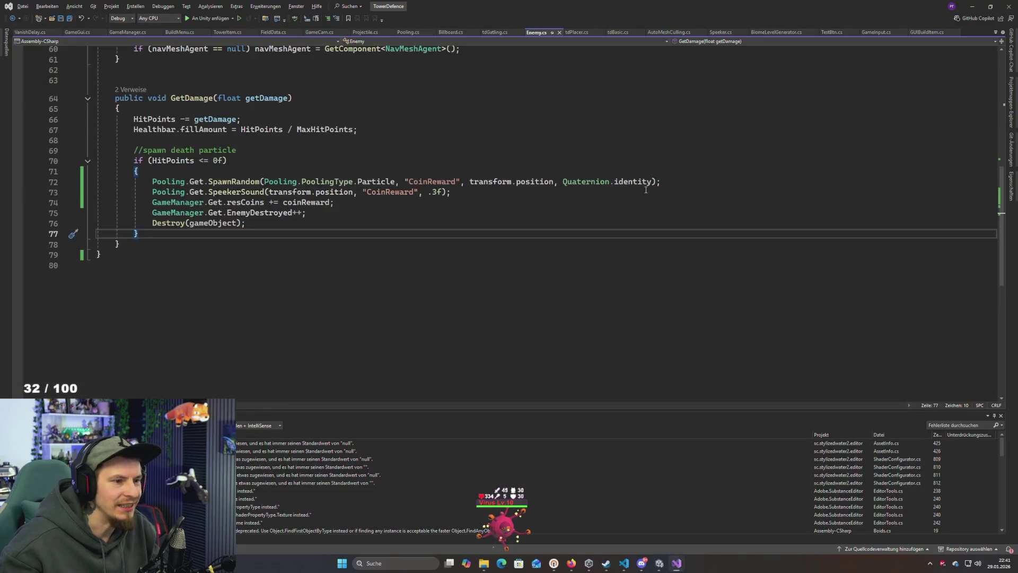
left_click_drag(652, 182, 564, 182)
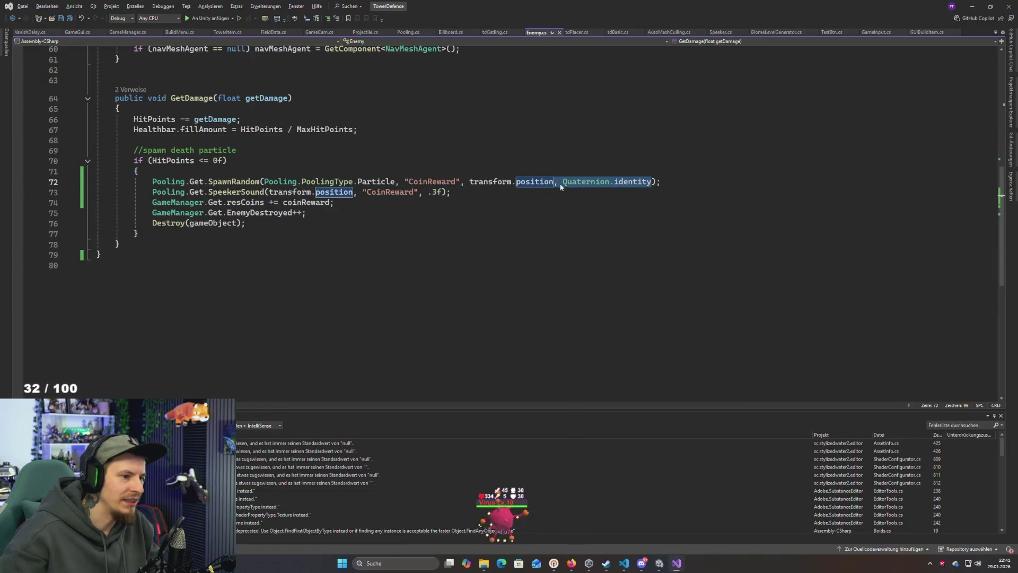
key("BackSpace")
key("BackSpace")
key("BackSpace")
key("alt+Tab")
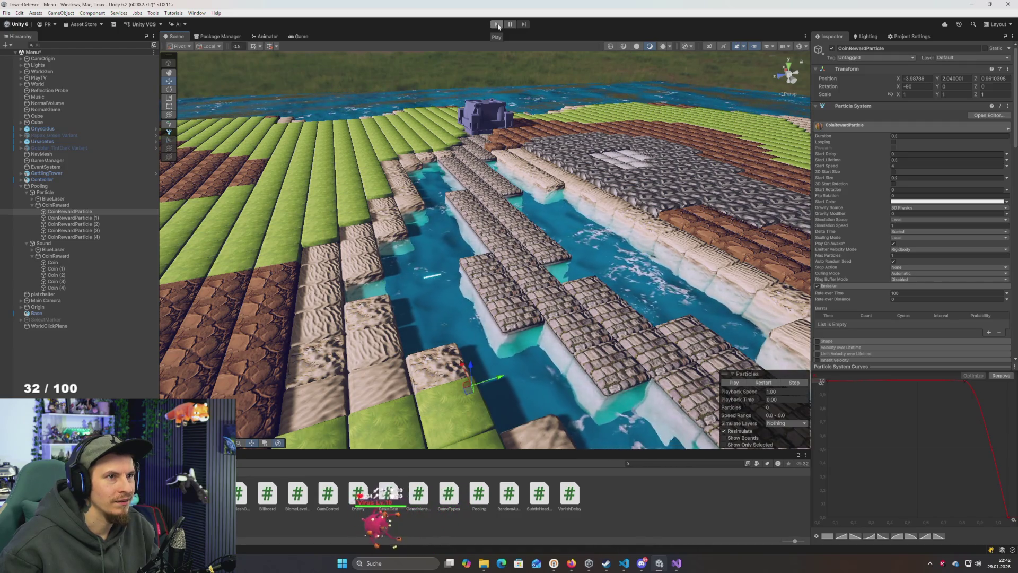
left_click(498, 25)
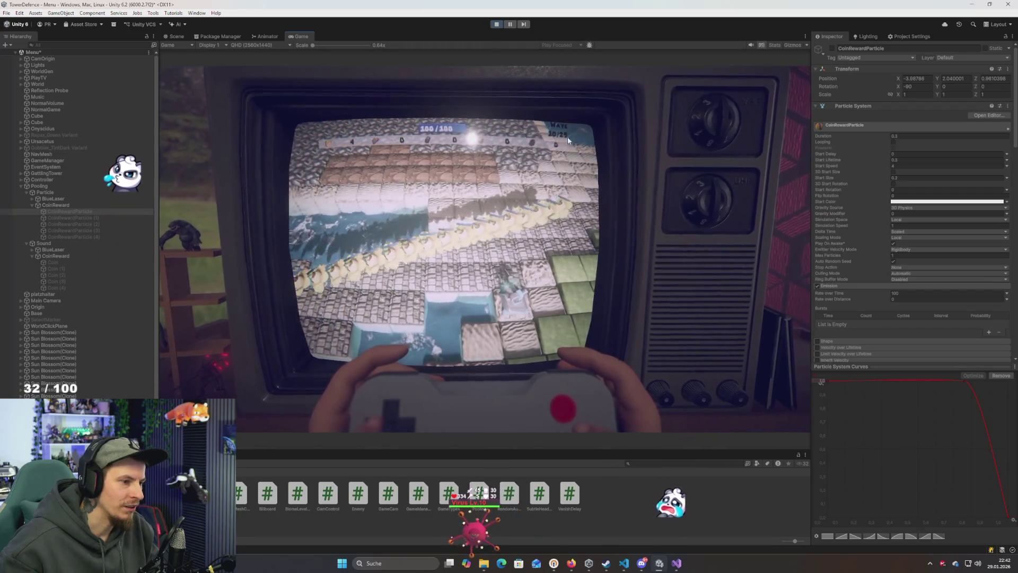
left_click(509, 25)
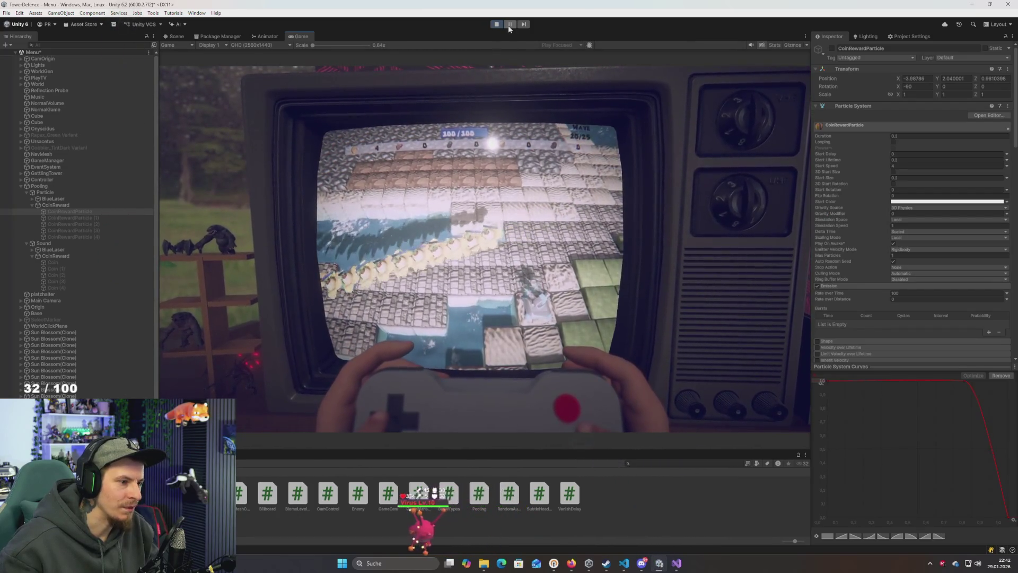
left_click(509, 25)
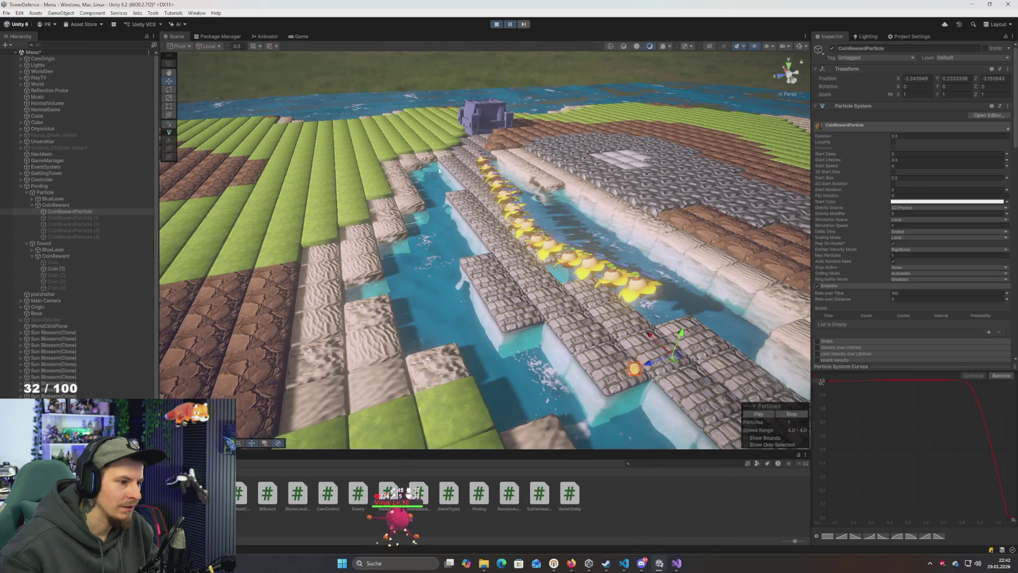
mouse_move(439, 170)
left_mouse_down()
mouse_move(378, 179)
mouse_move(432, 240)
left_mouse_up()
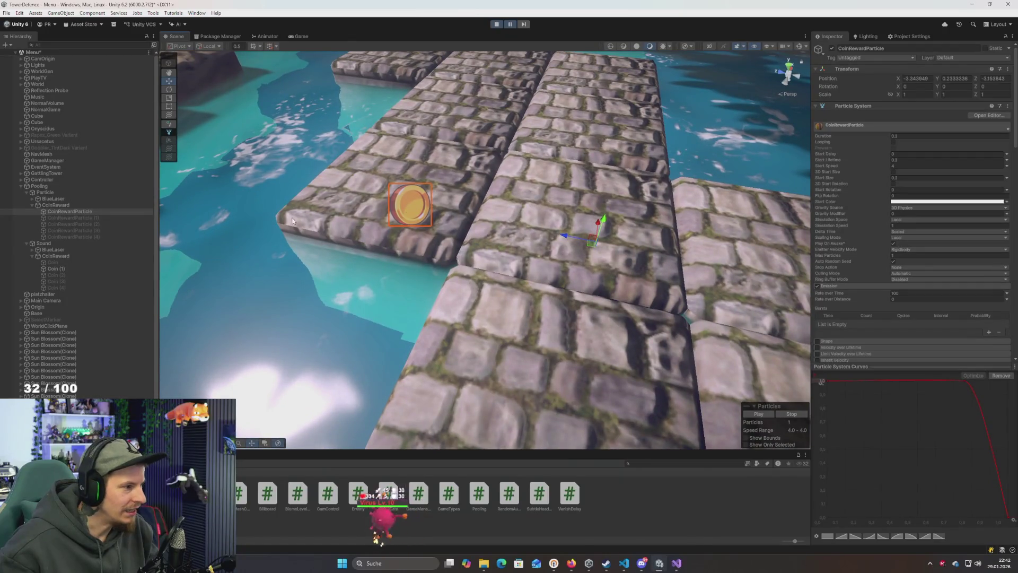
left_click(80, 219)
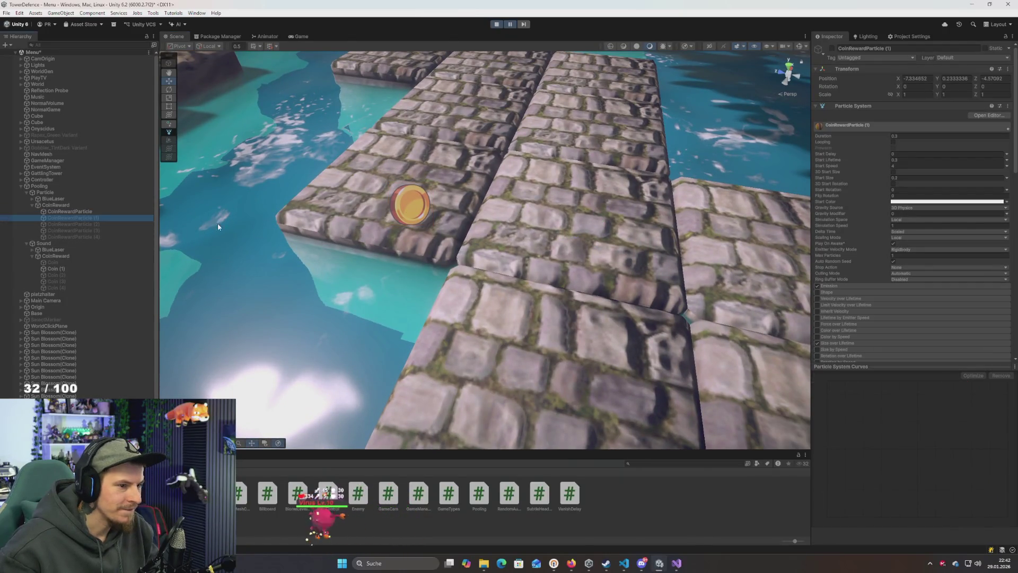
left_click(73, 211)
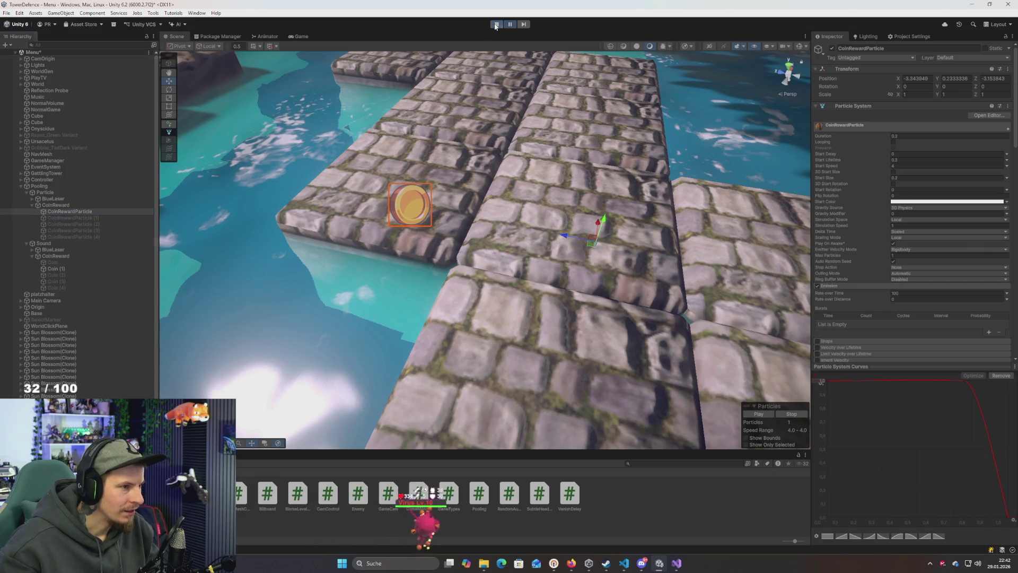
left_click(495, 25)
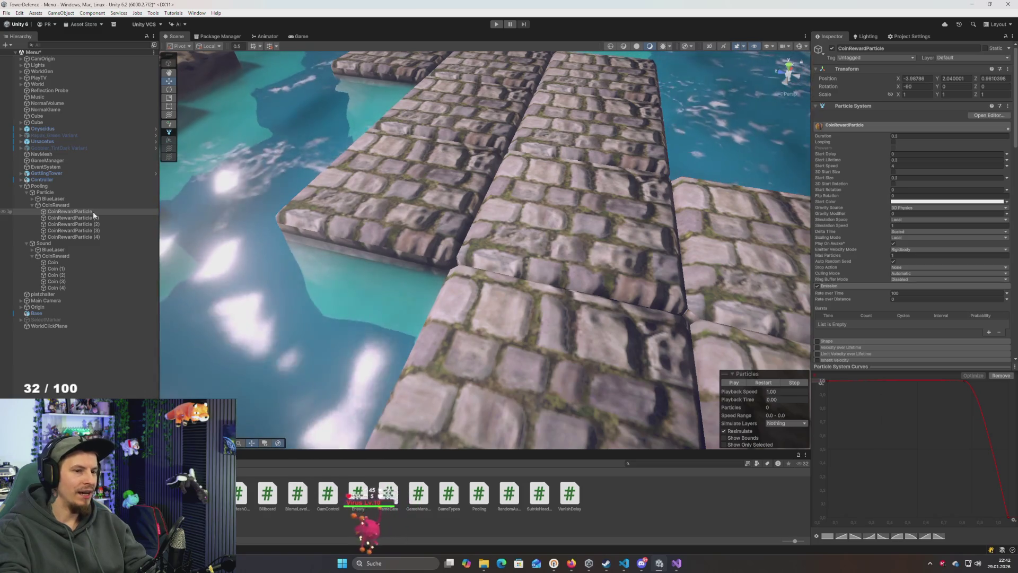
Delete the four extra CoinRewardParticle copies under CoinReward
left_click(74, 205)
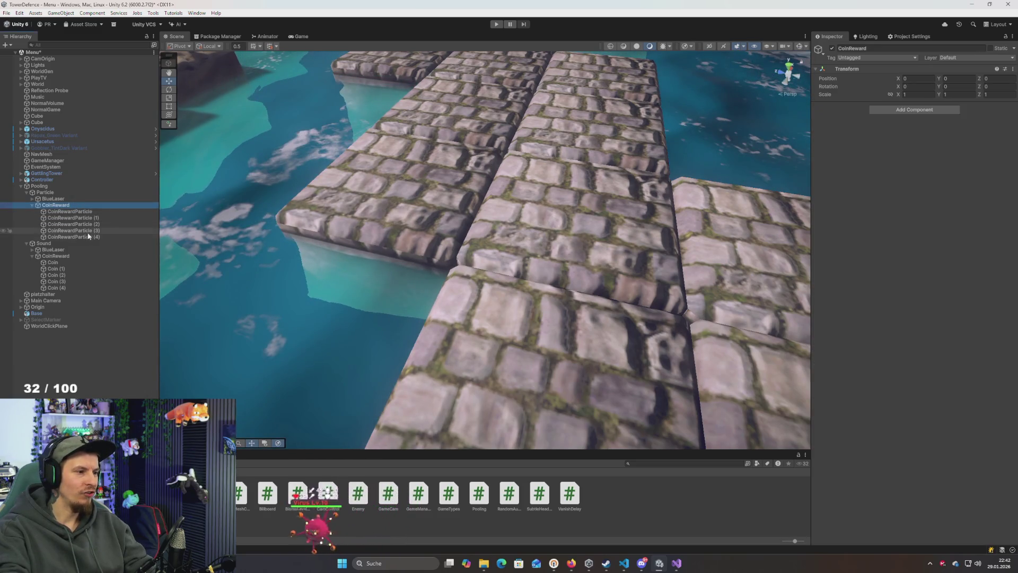
left_click(72, 218)
left_click(88, 237, "shift")
key("Delete")
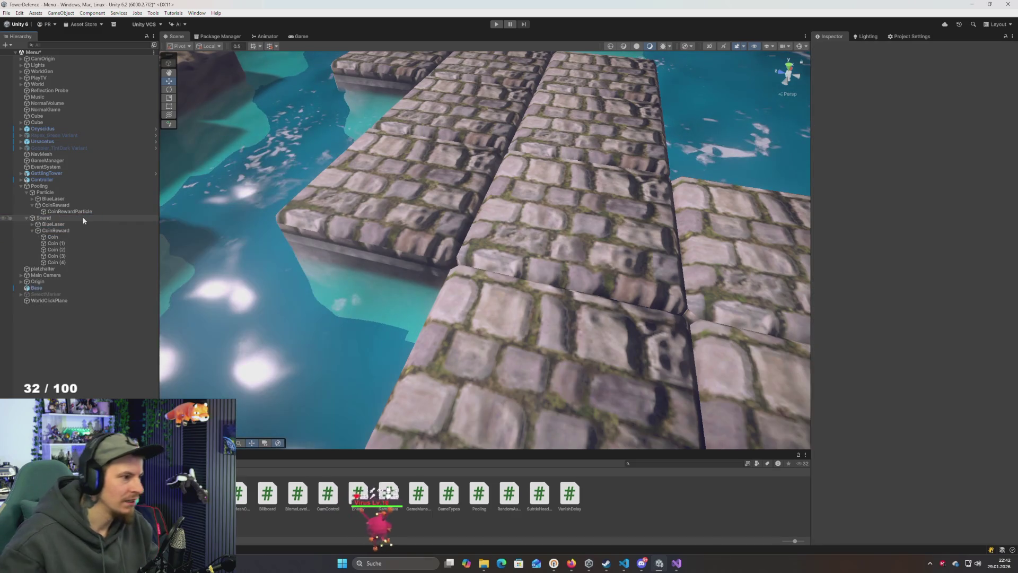
Create an empty object named crpOrigin and arrange it with CoinRewardParticle under CoinReward
left_click(75, 211)
mouse_move(403, 265)
left_mouse_down()
mouse_move(455, 261)
mouse_move(480, 236)
left_mouse_up()
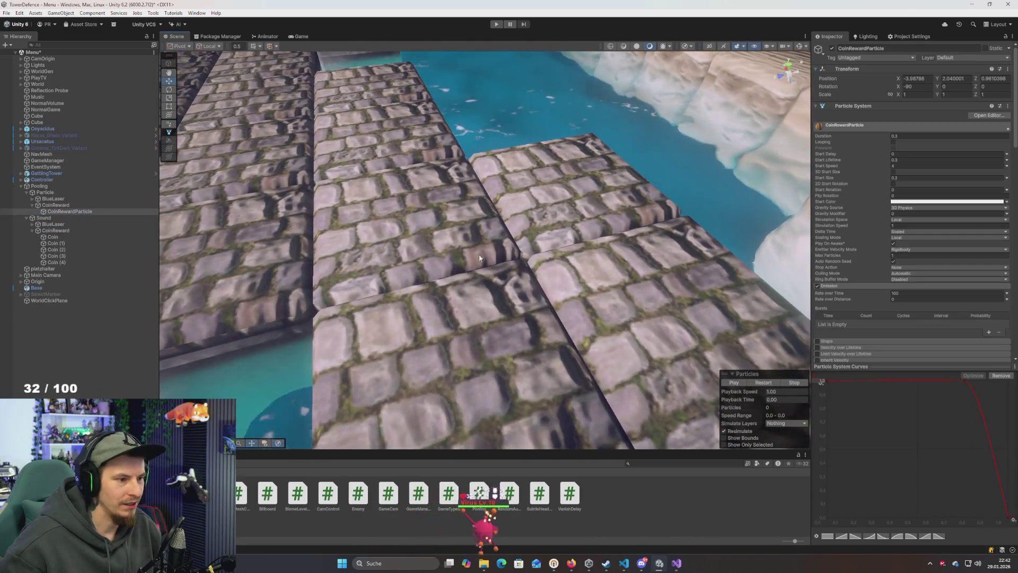
right_click(65, 211)
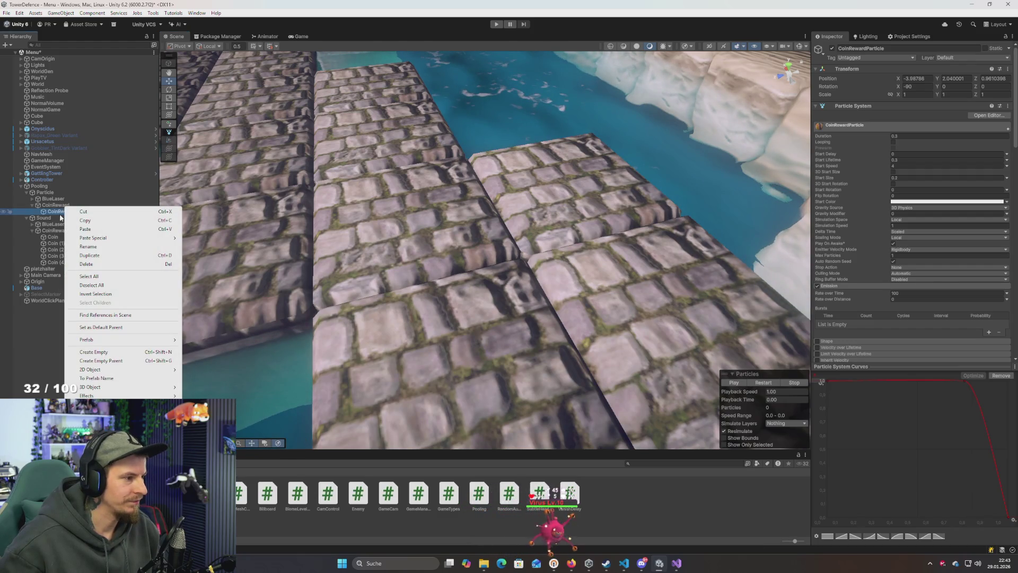
left_click(61, 216)
right_click(58, 211)
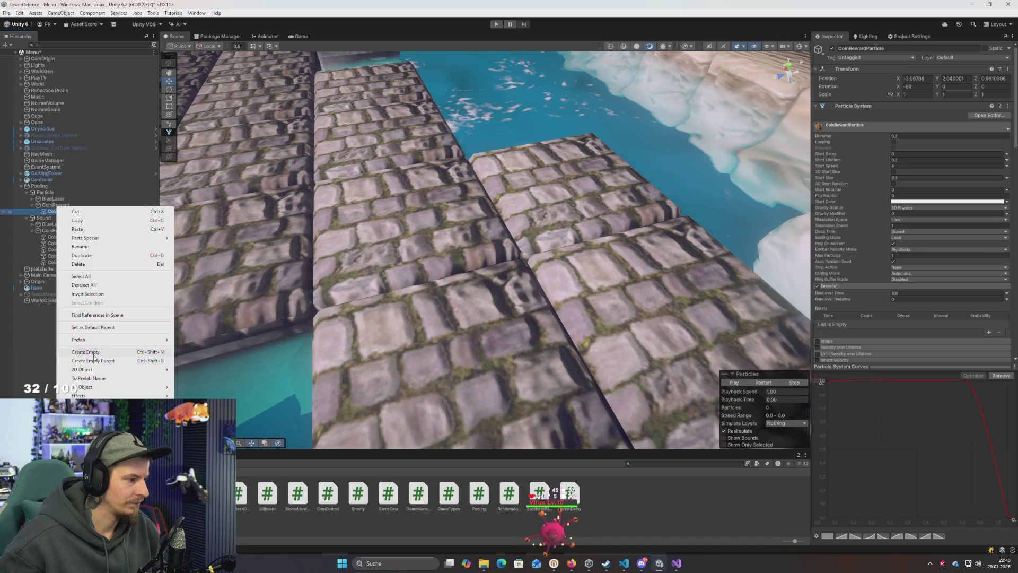
left_click(94, 352)
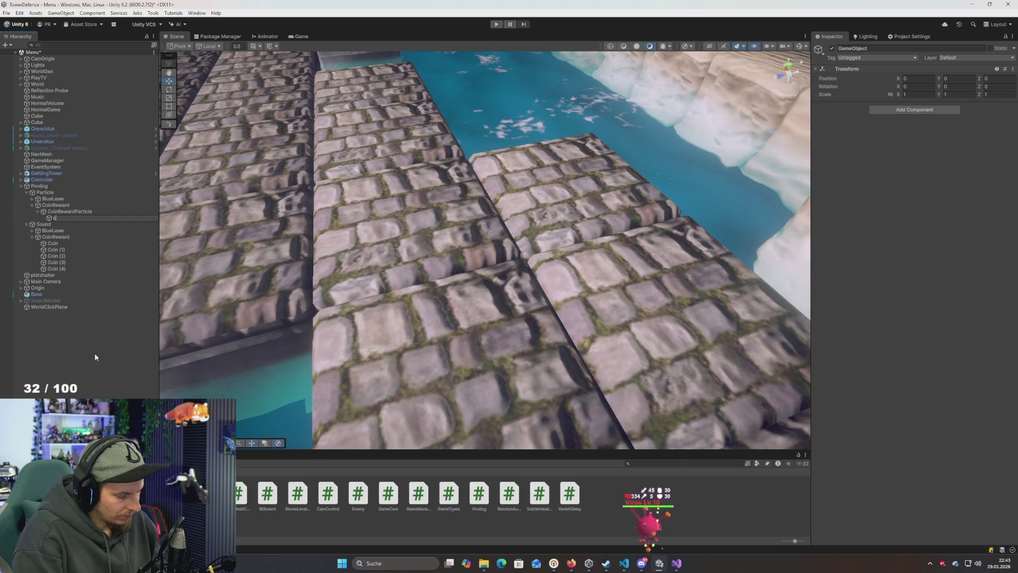
type("crpOrigin")
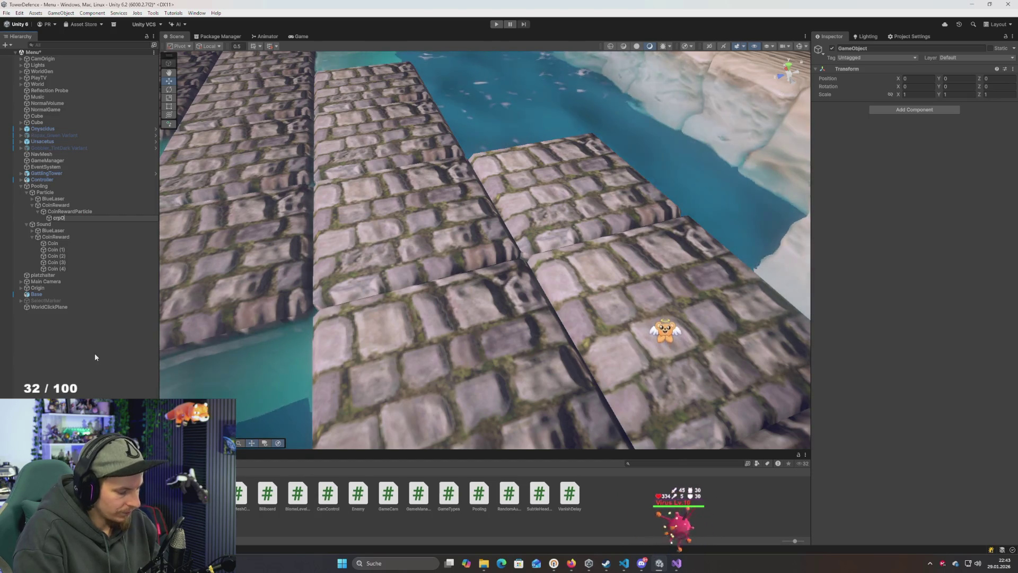
key("Return")
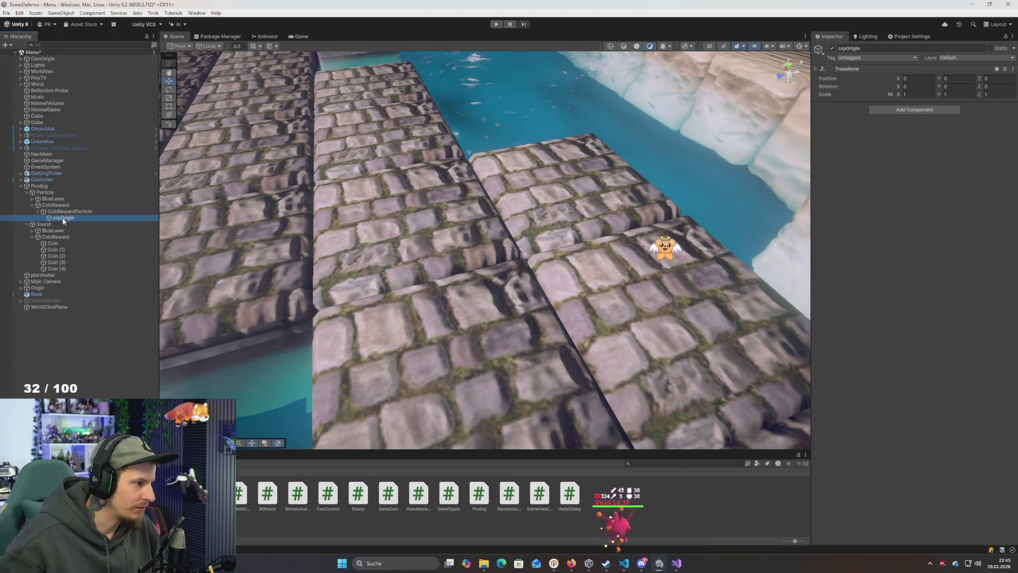
mouse_move(64, 216)
left_mouse_down()
mouse_move(77, 212)
mouse_move(77, 222)
mouse_move(63, 212)
left_mouse_up()
left_click(63, 221)
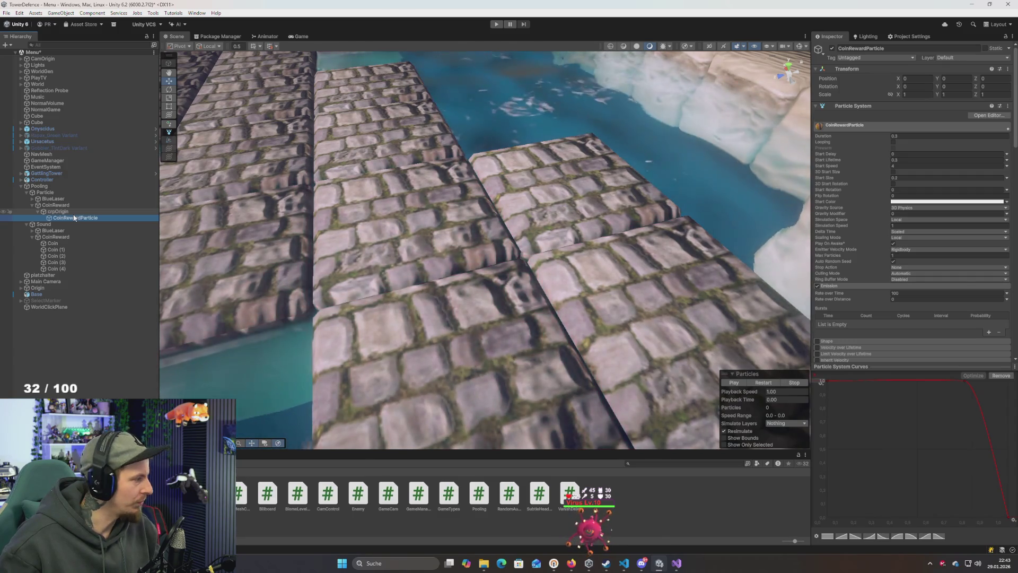
Inspect the crpOrigin and CoinRewardParticle transforms, framing the particle in the Scene view
left_click(67, 212)
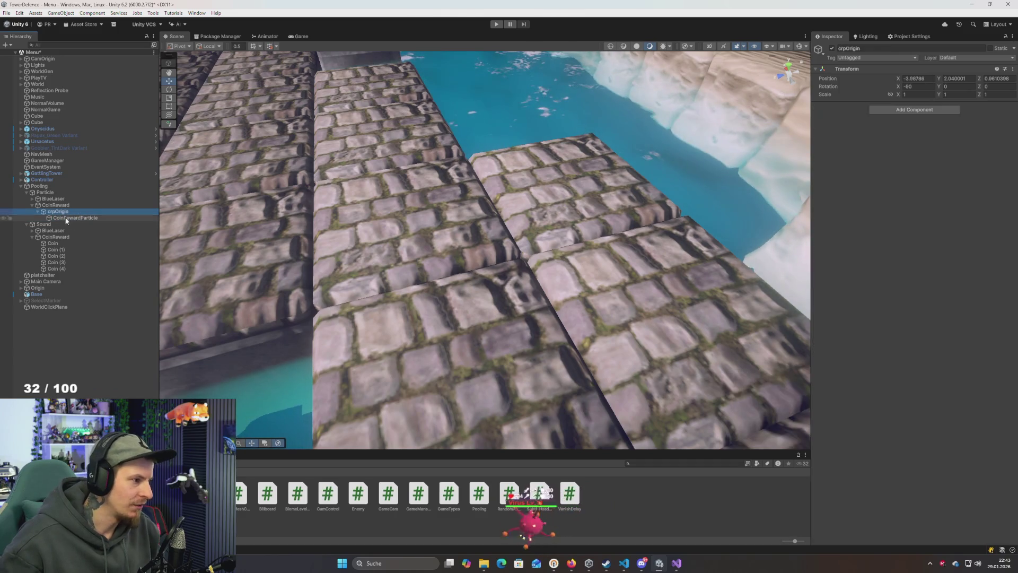
left_click(64, 217)
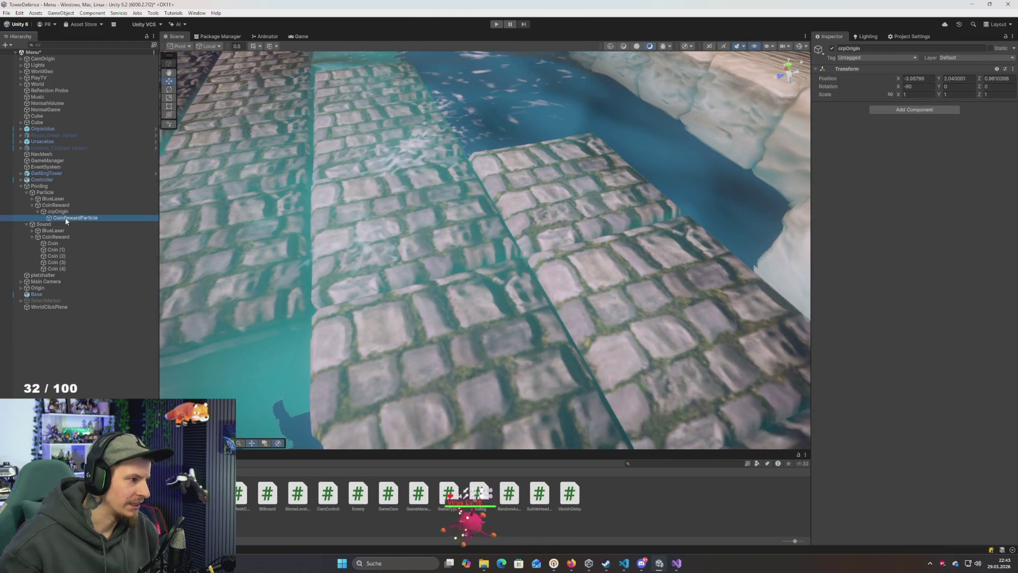
key("f")
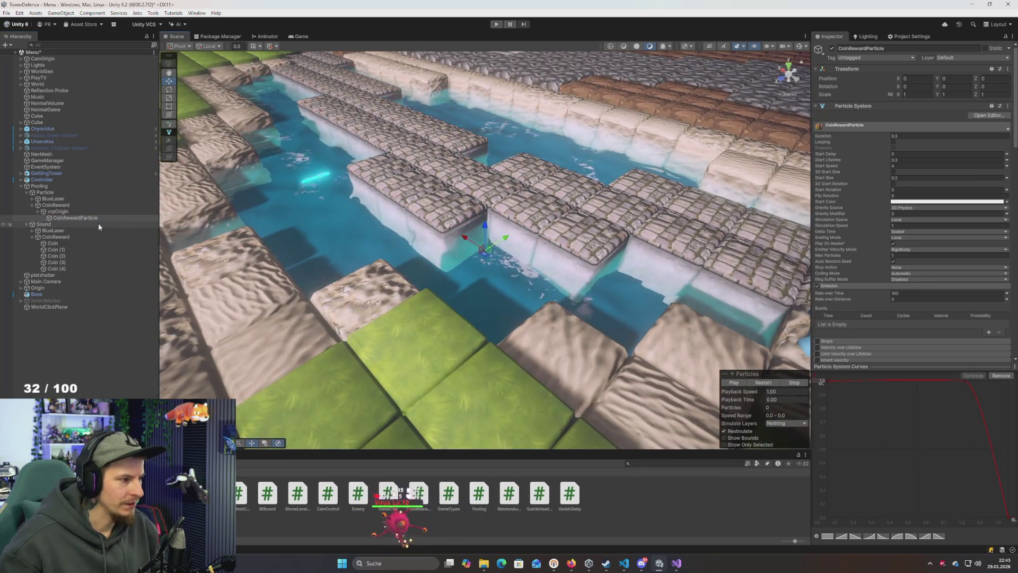
left_click(62, 213)
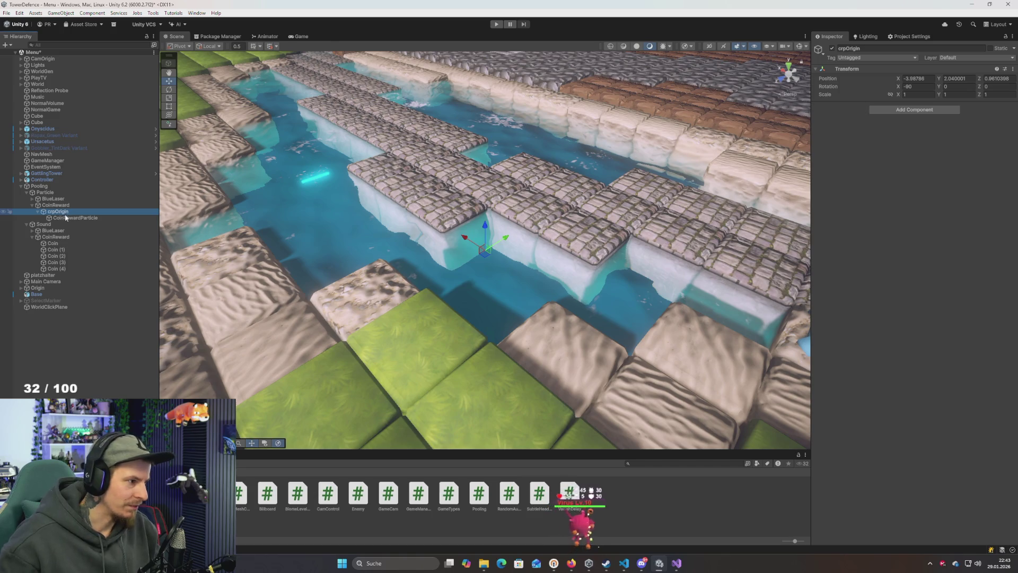
left_click(65, 218)
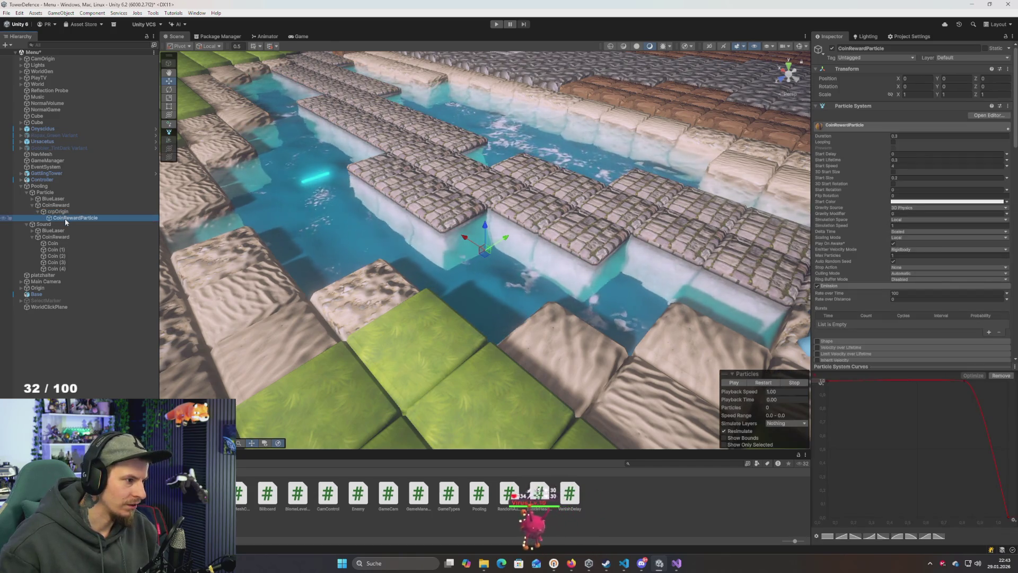
Set crpOrigin's Rotation X to 0 and nest CoinRewardParticle back under it
left_click_drag(64, 217, 55, 205)
left_click(58, 218)
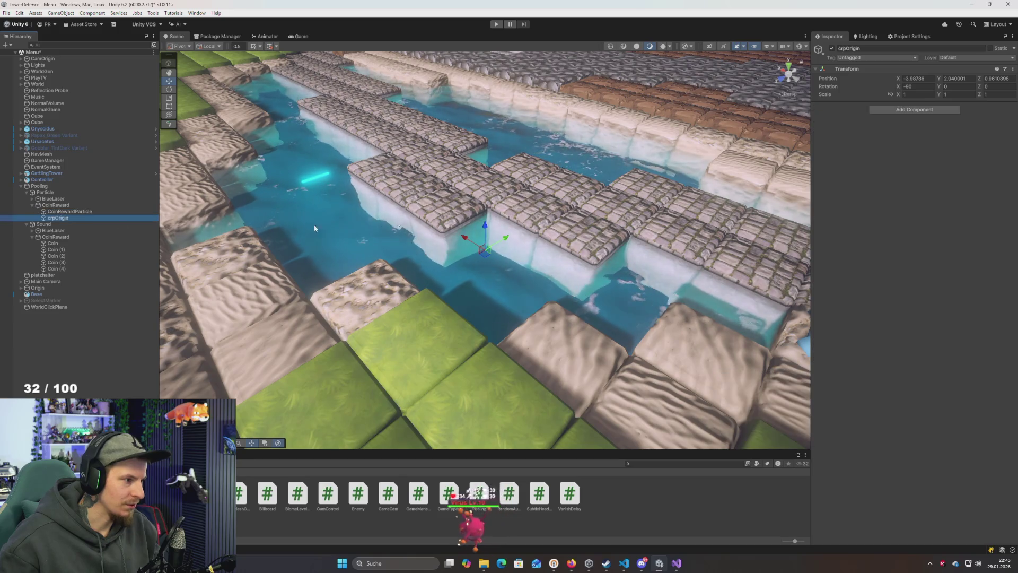
type("0")
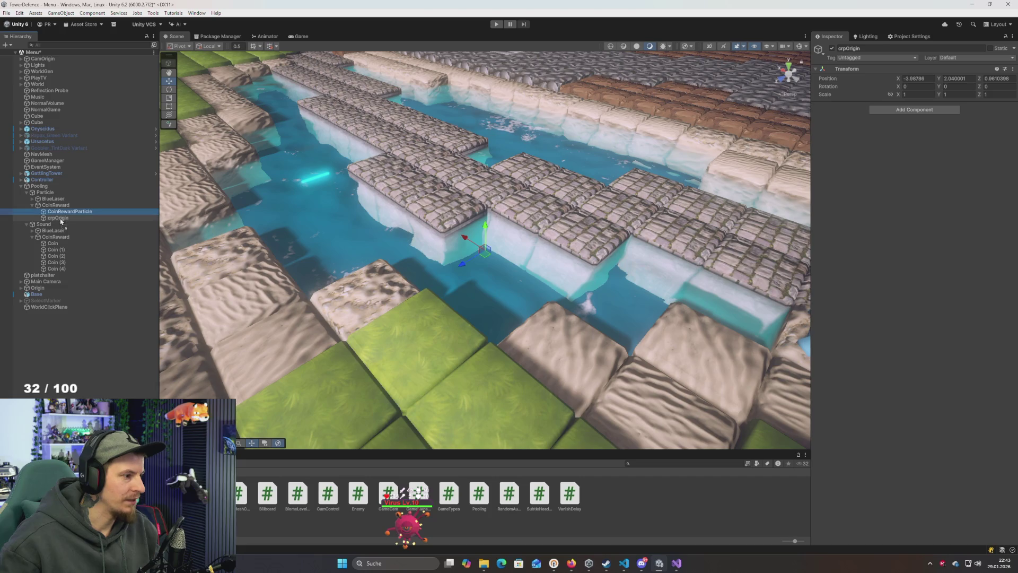
left_click_drag(61, 221, 57, 217)
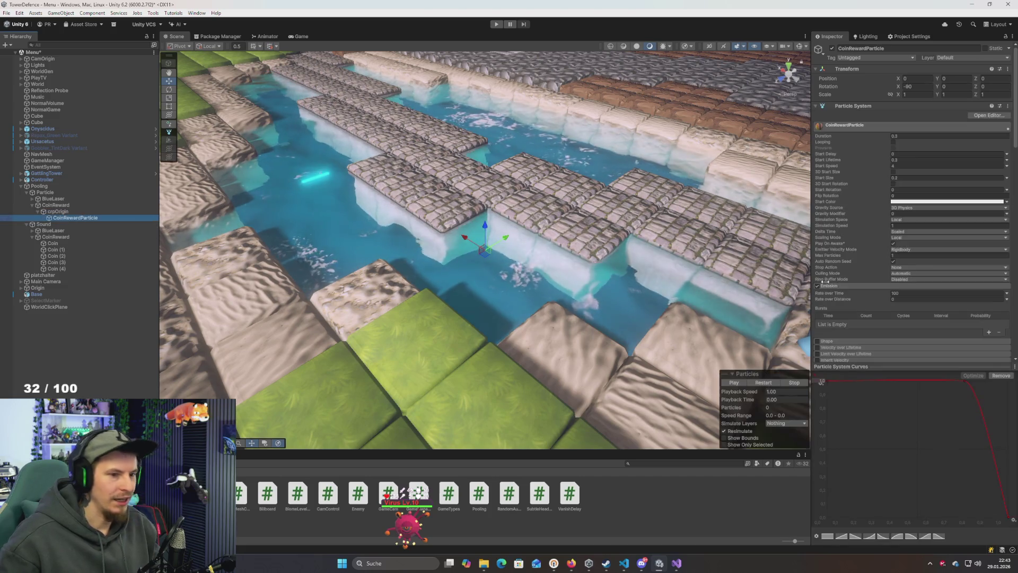
scroll(869, 288, "down", 15)
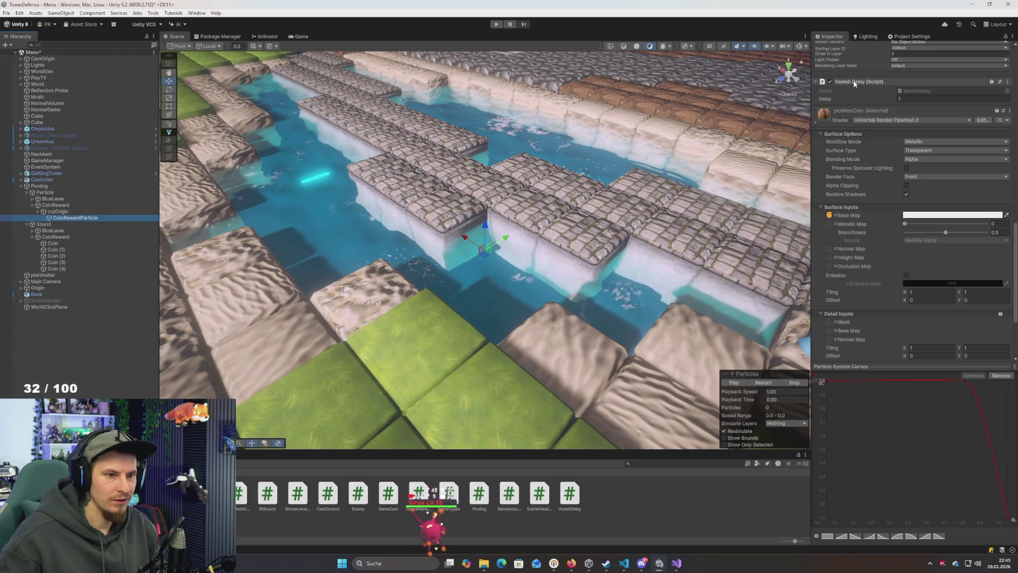
left_click(61, 216, "ctrl")
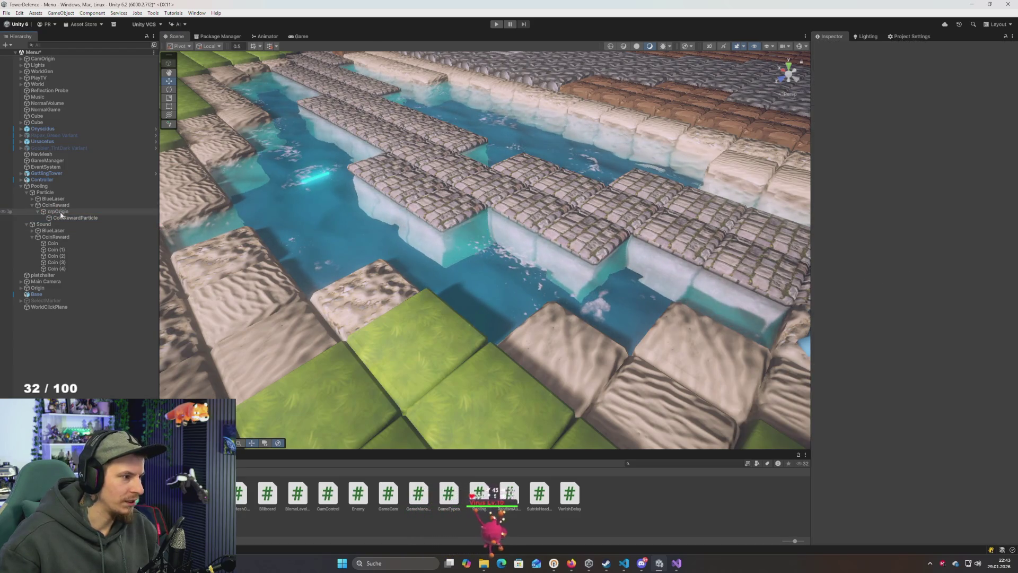
left_click(57, 212)
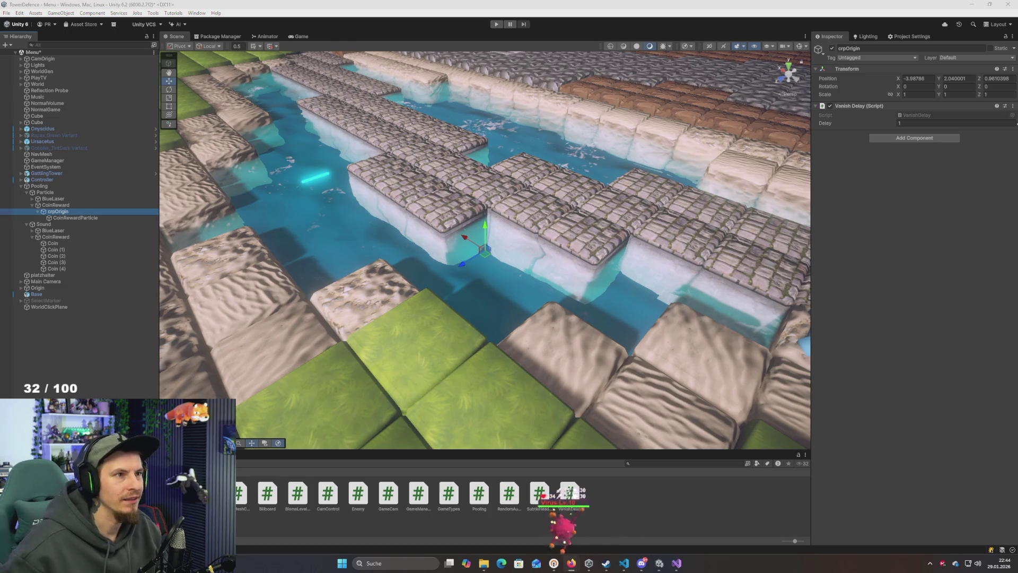
Bring up the Steam window from the hidden taskbar tray icons
left_click(931, 565)
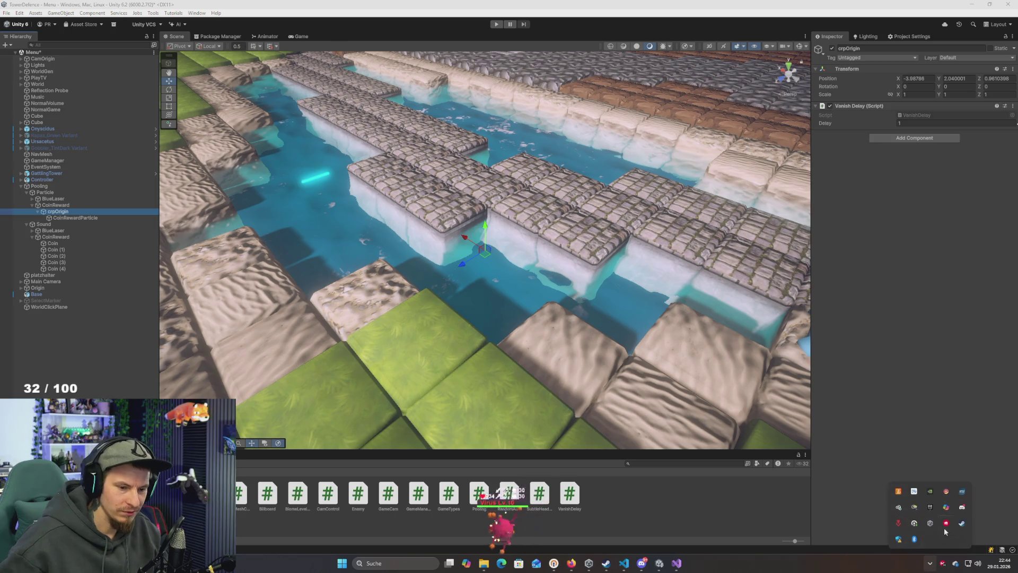
left_click(963, 523)
mouse_move(87, 23)
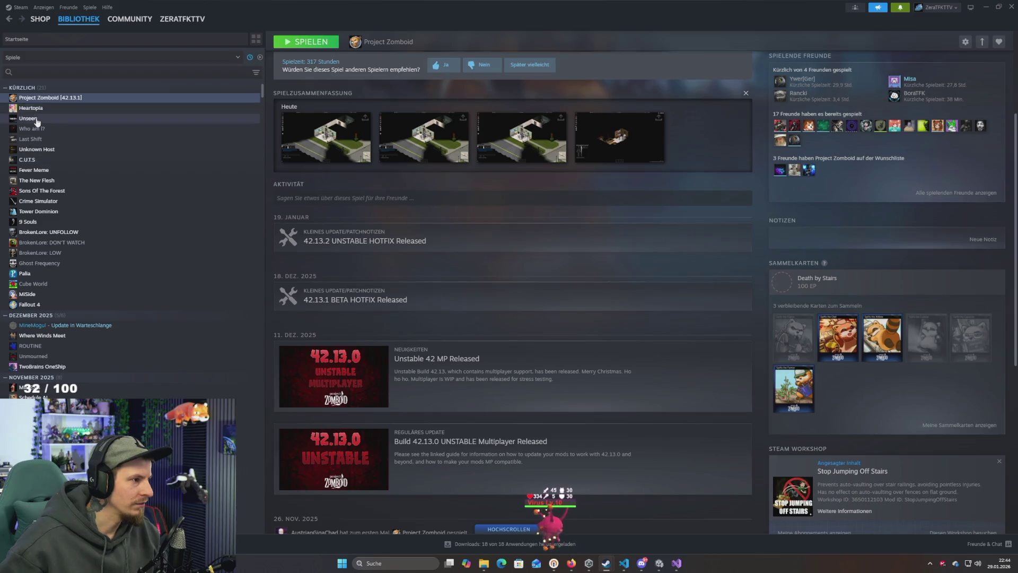
Browse the Unseen, Unknown Host, C.U.T.S and Fever Meme pages in the Steam library
left_click(37, 121)
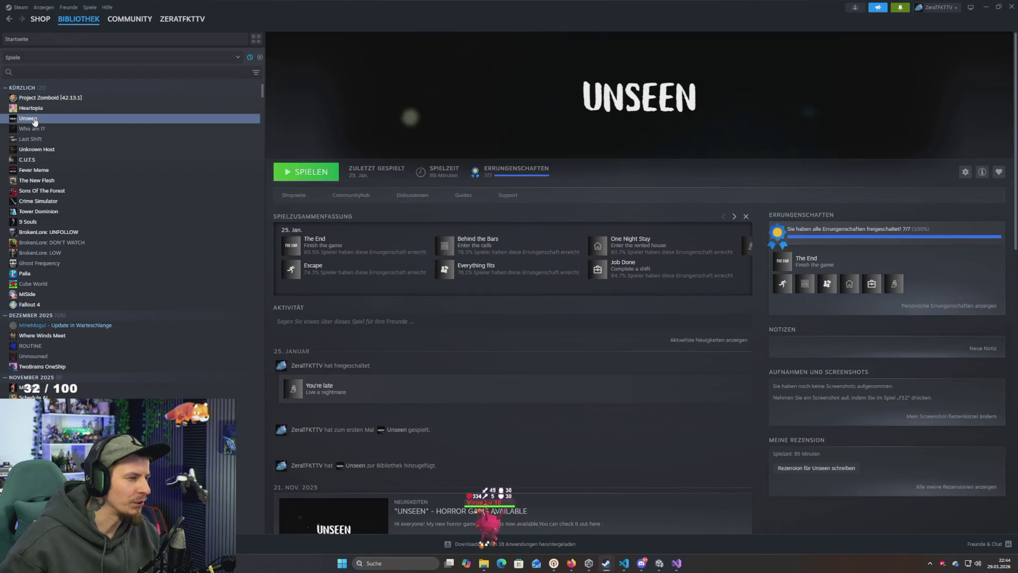
left_click(45, 150)
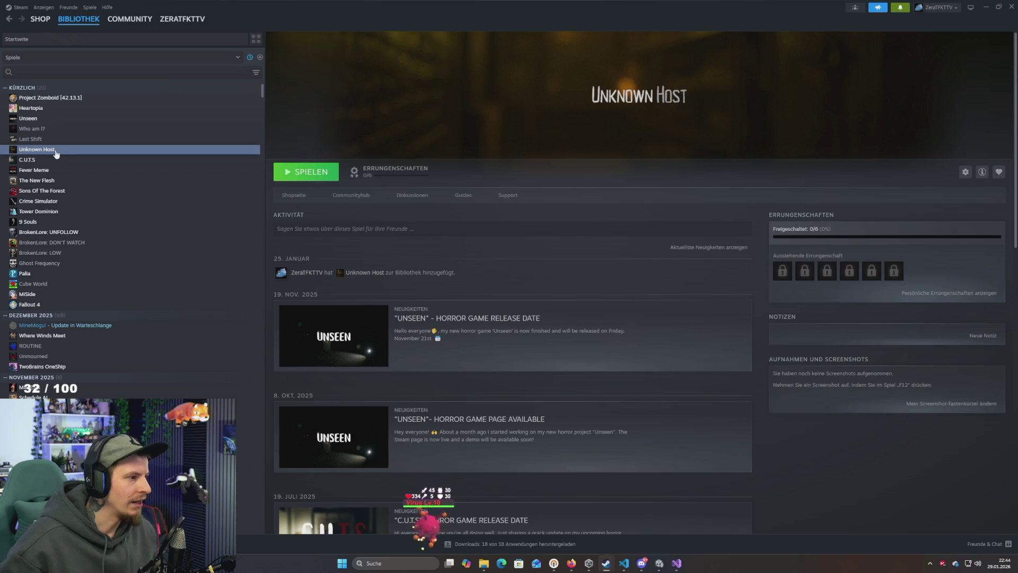
left_click(38, 161)
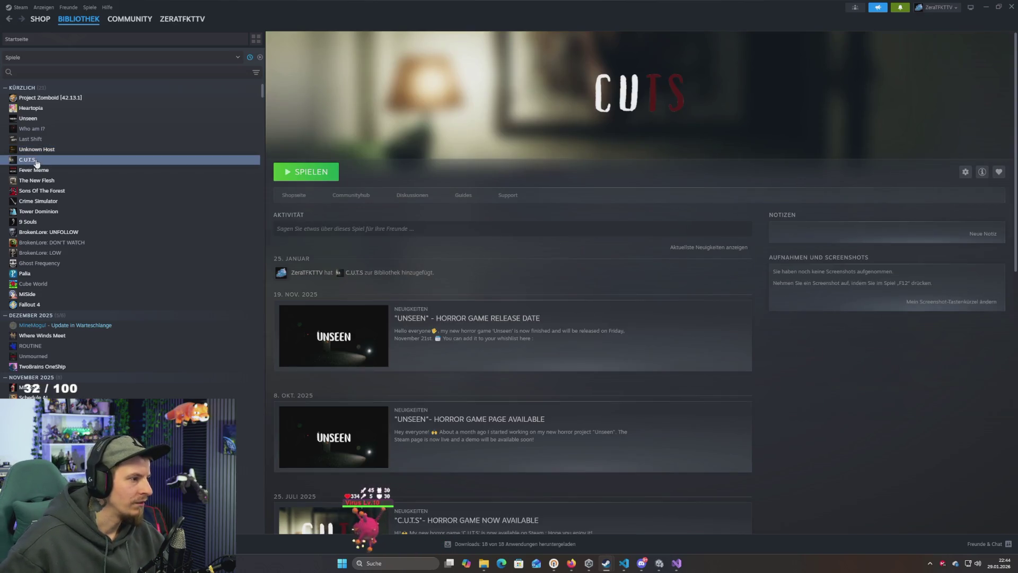
left_click(41, 169)
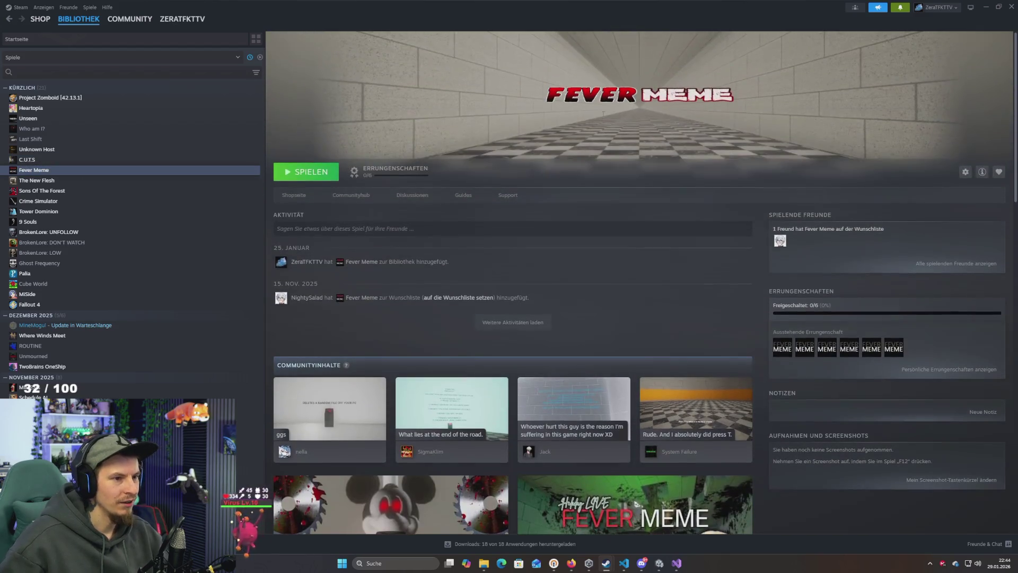
scroll(603, 128, "down", 5)
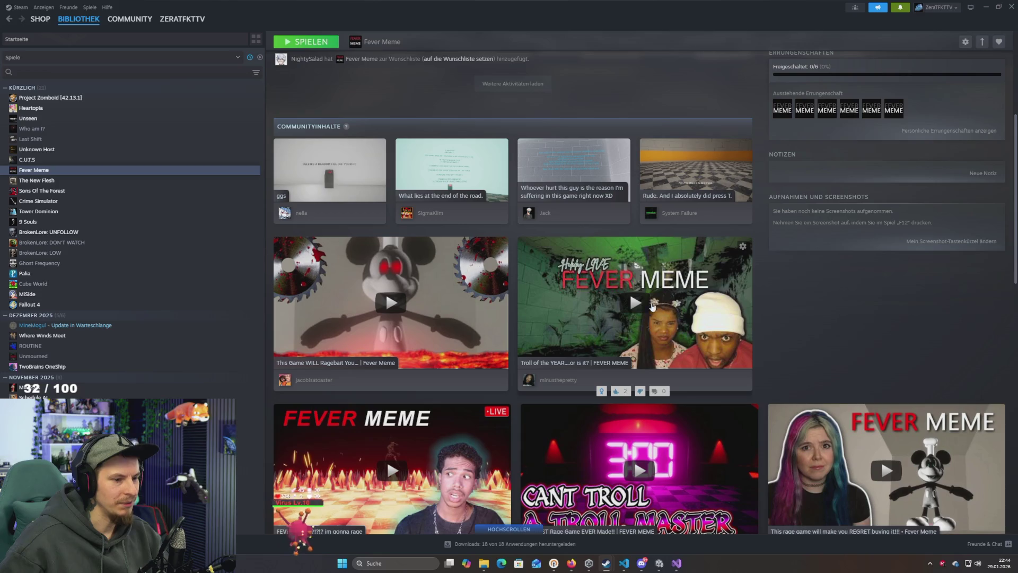
scroll(591, 260, "down", 2)
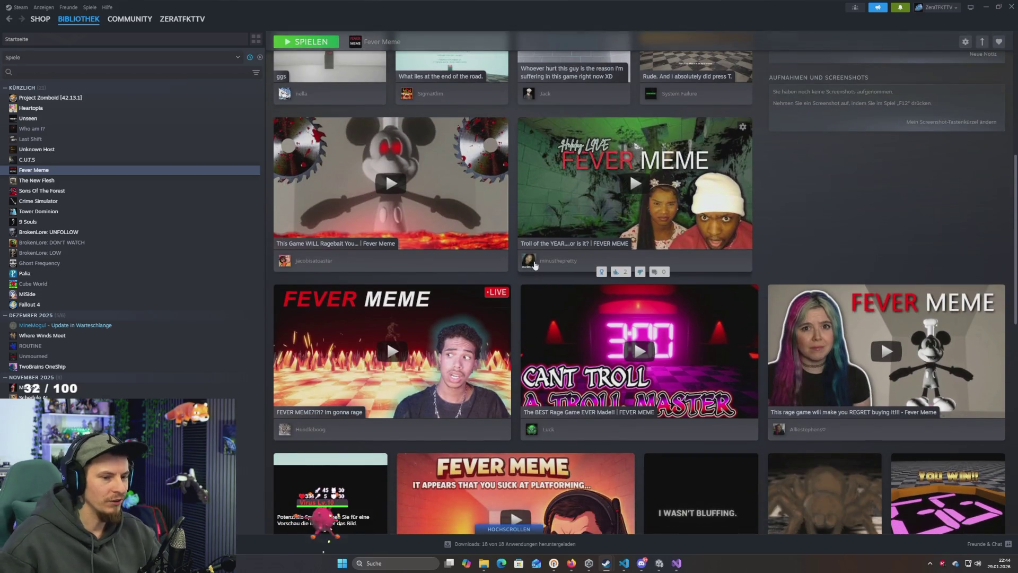
scroll(595, 273, "up", 7)
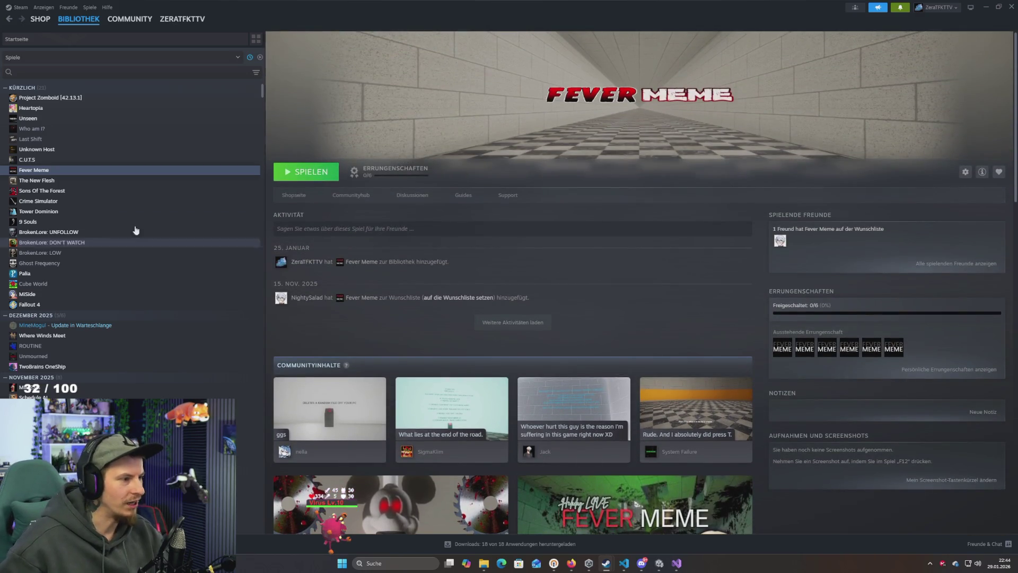
Return to the Unknown Host page and minimize Steam
left_click(36, 150)
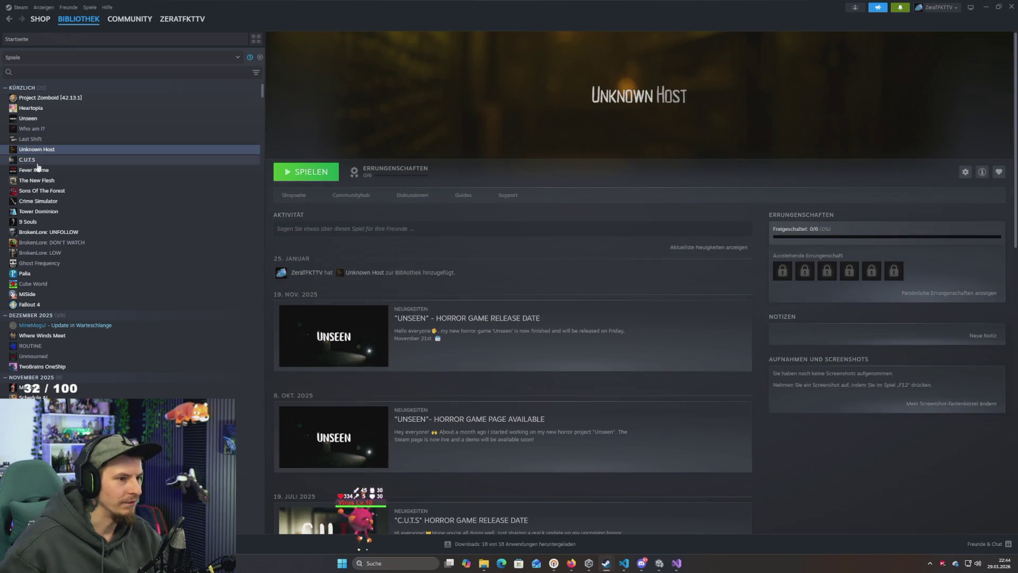
left_click(37, 150)
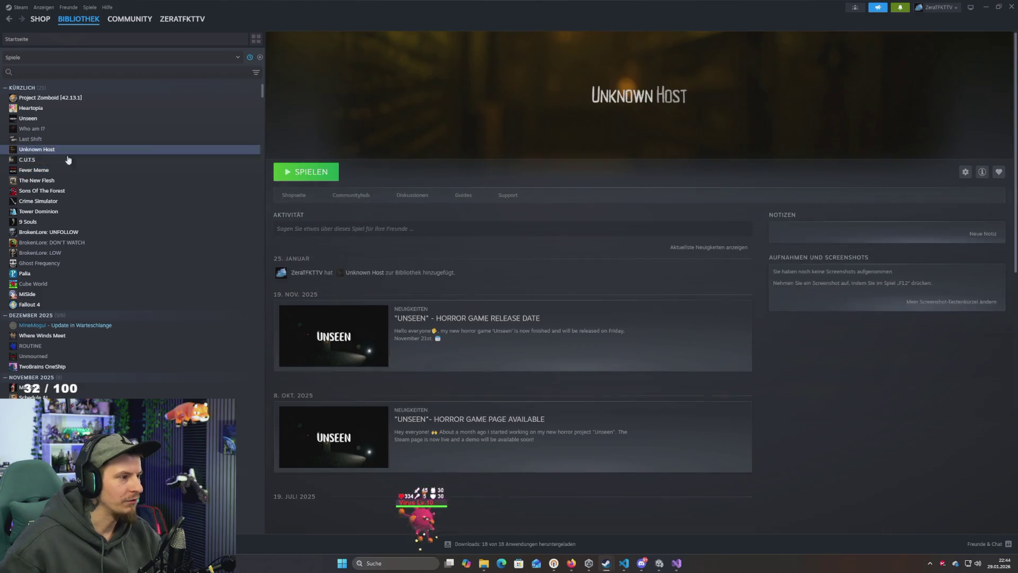
left_click(985, 7)
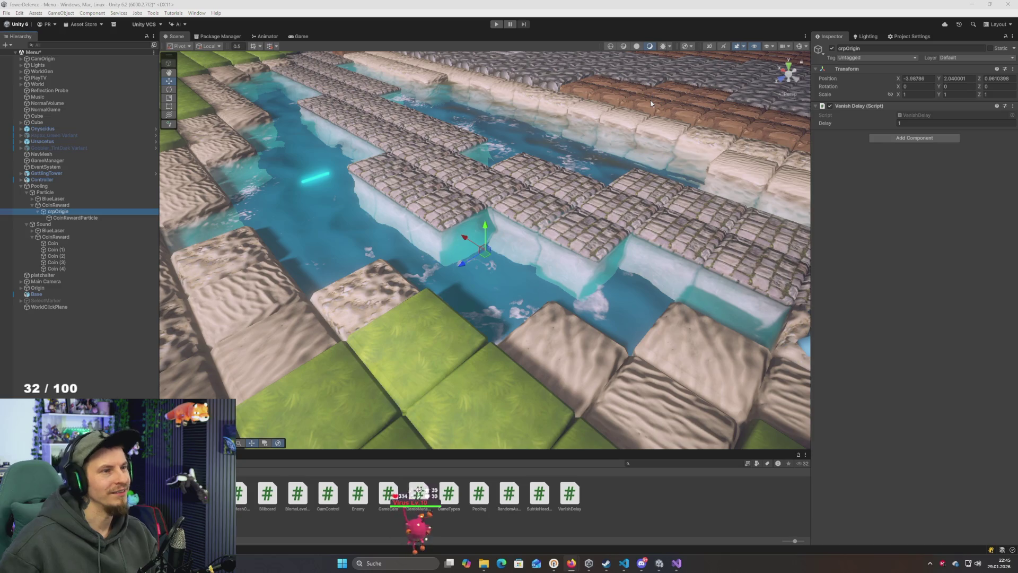
Enter a Delay of 1 in crpOrigin's Vanish Delay component
left_click_drag(666, 96, 573, 250)
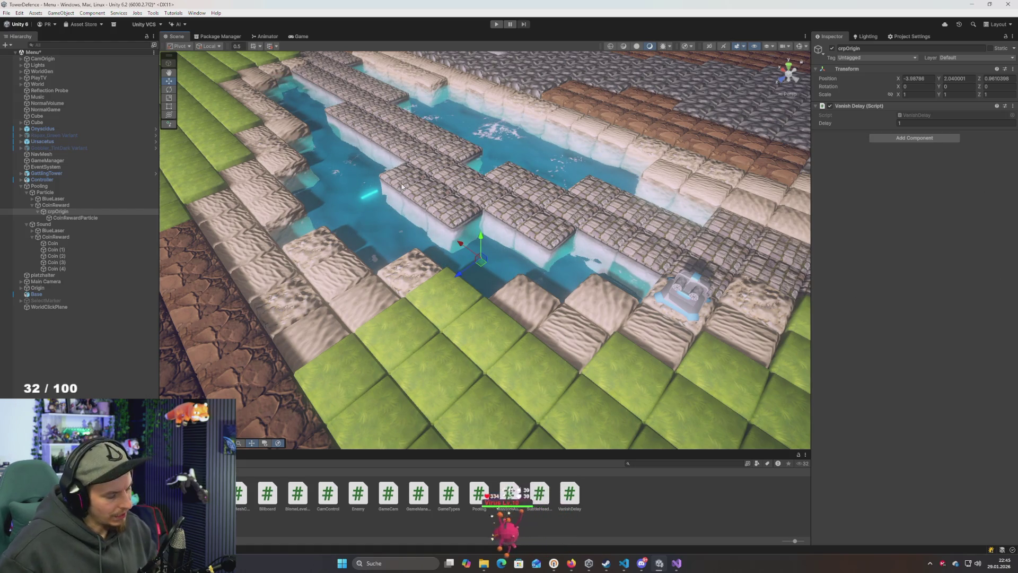
left_click(913, 123)
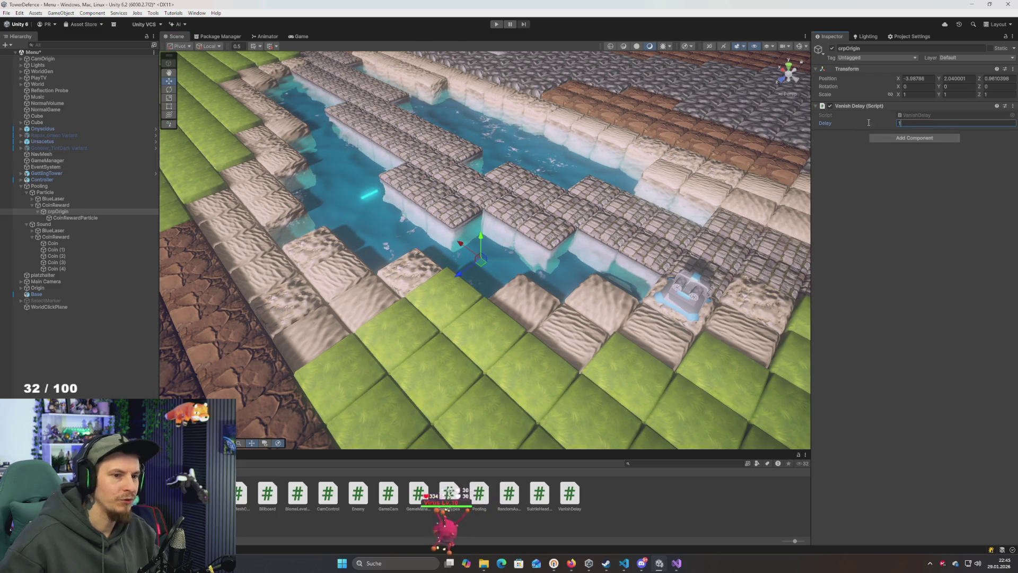
type("1")
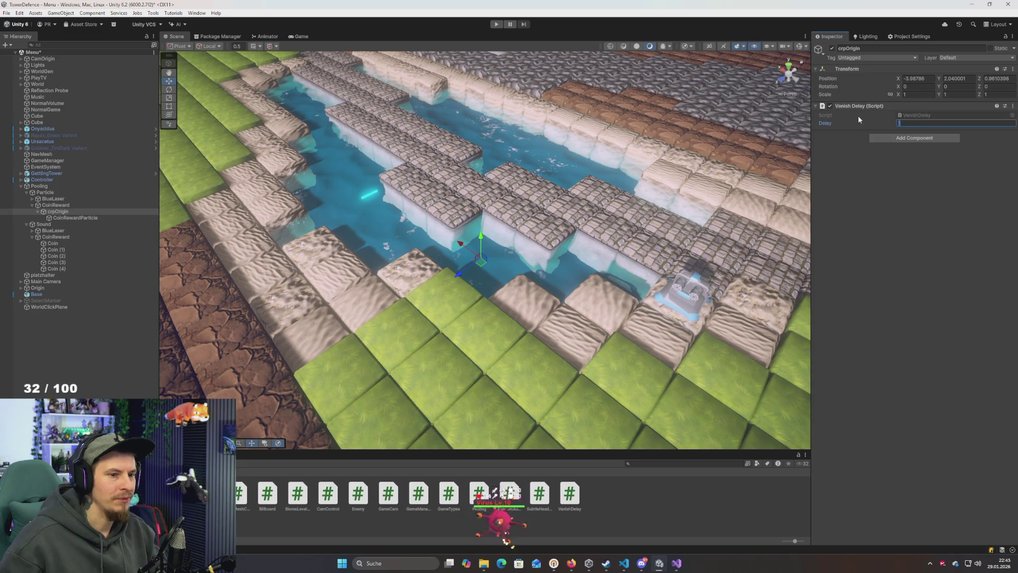
key("alt+Tab")
key("alt+Tab")
key("alt+Tab")
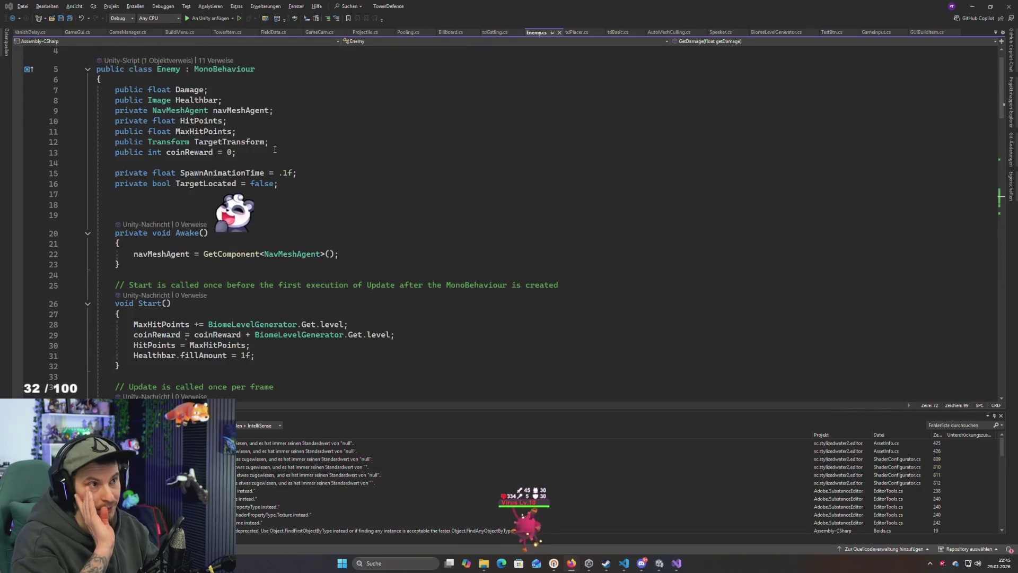
key("alt+Tab")
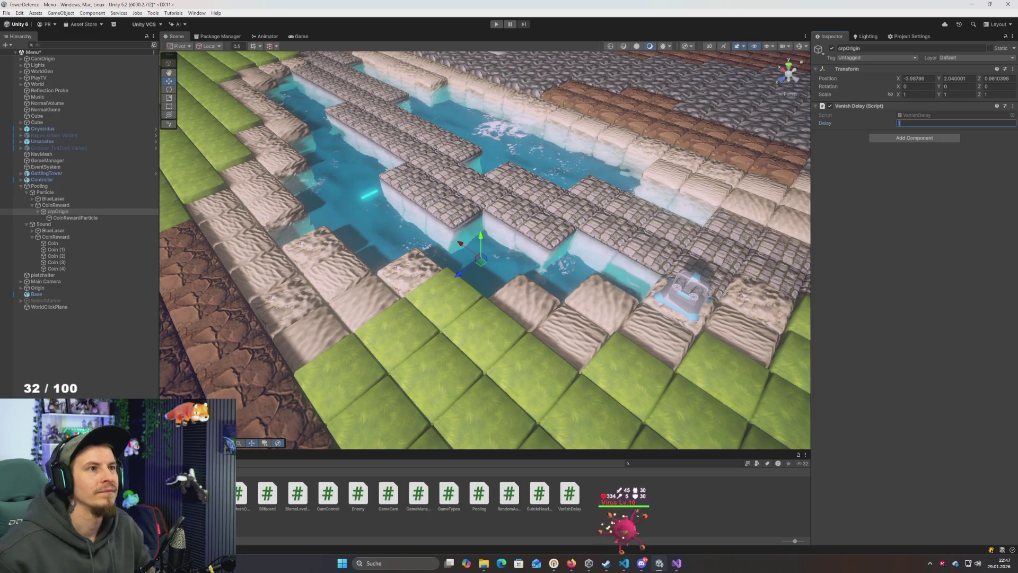
Commit the Delay value of 1 and switch to Visual Studio
key("Return")
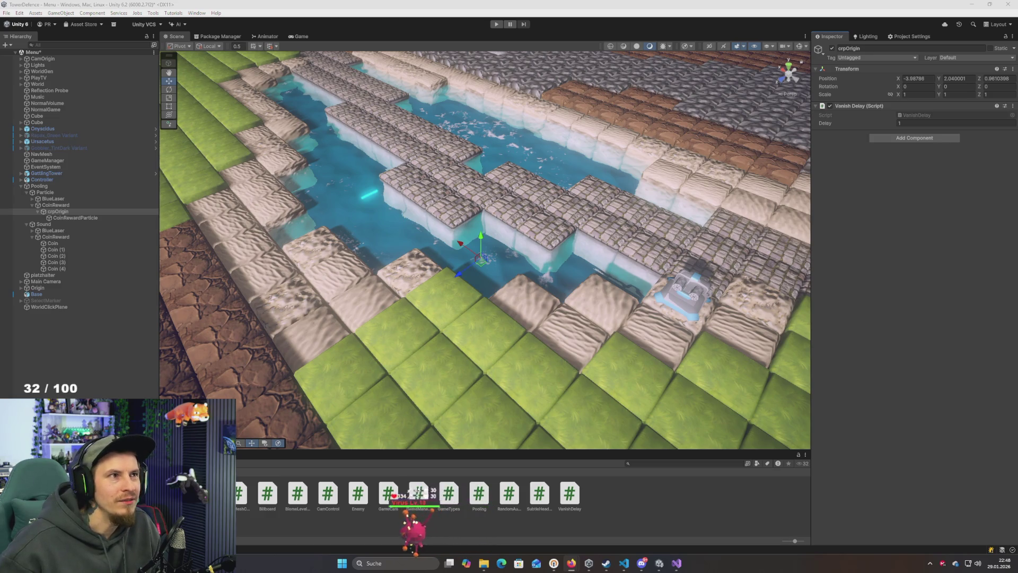
key("alt+Tab")
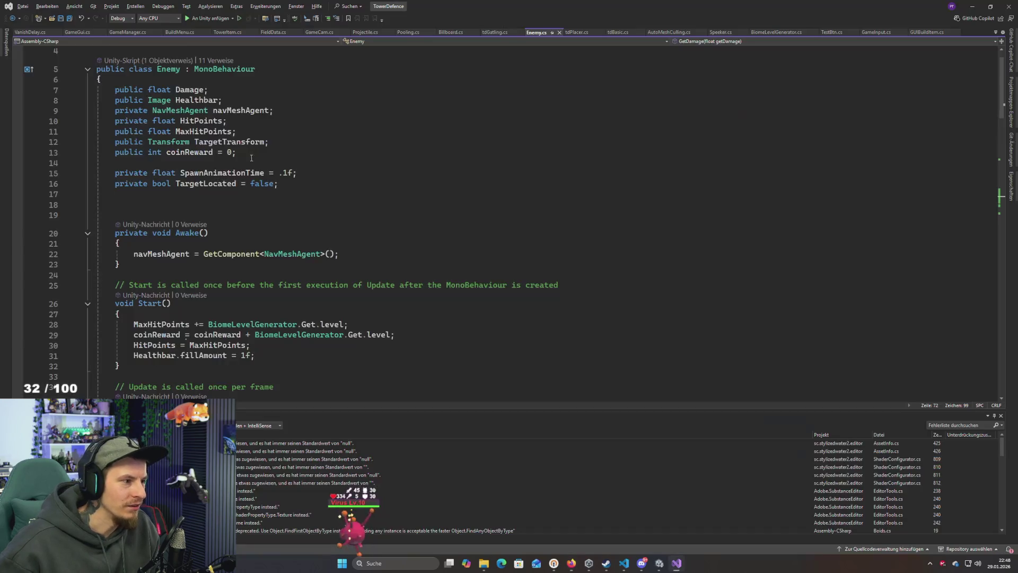
Review the delay field and its uses in VanishDelay.cs, then return to Unity
left_click(214, 193)
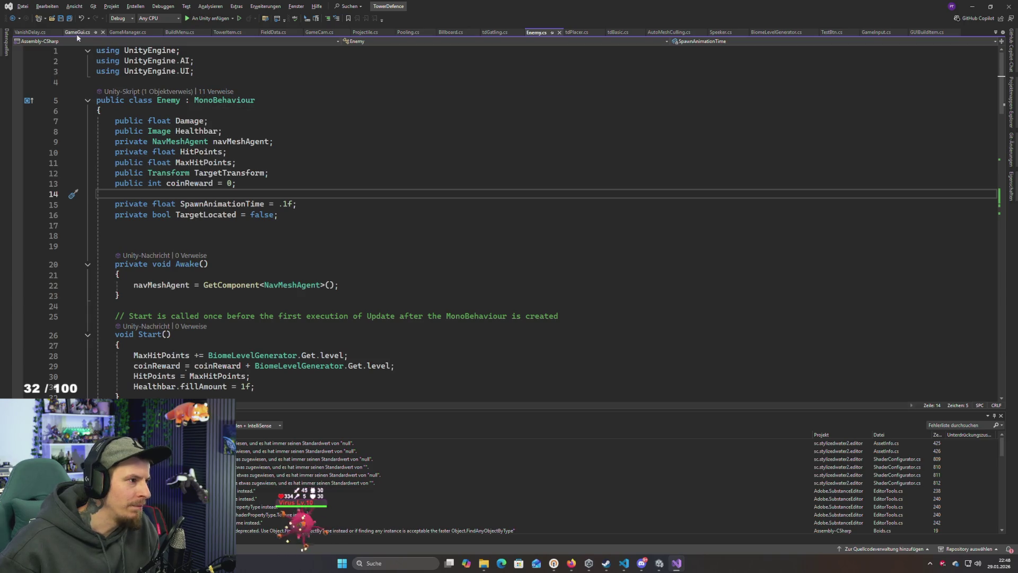
left_click(30, 33)
left_click(204, 154)
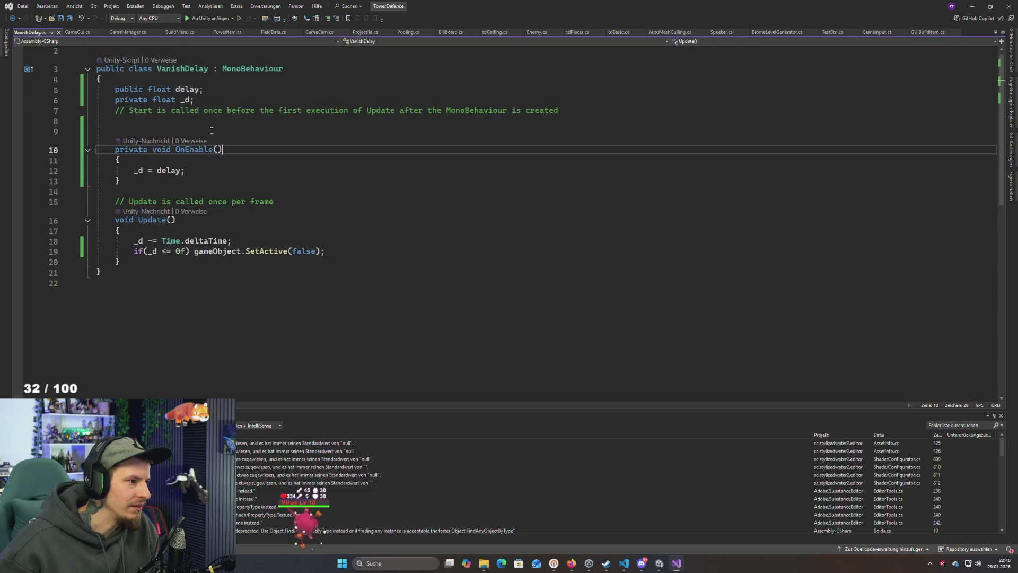
left_click_drag(115, 89, 203, 89)
left_click(249, 127)
left_click(187, 90)
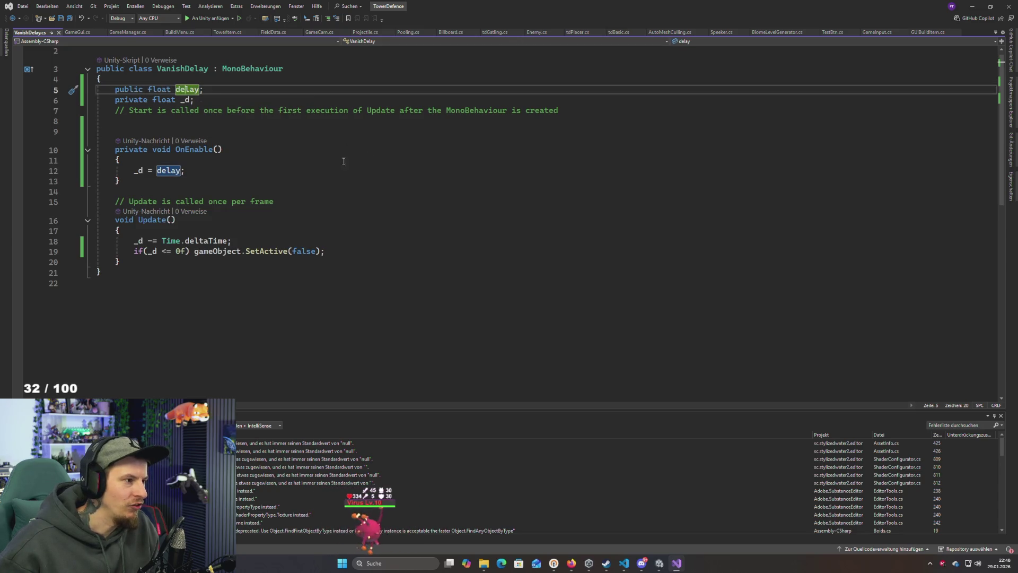
key("alt+Tab")
left_click(462, 209)
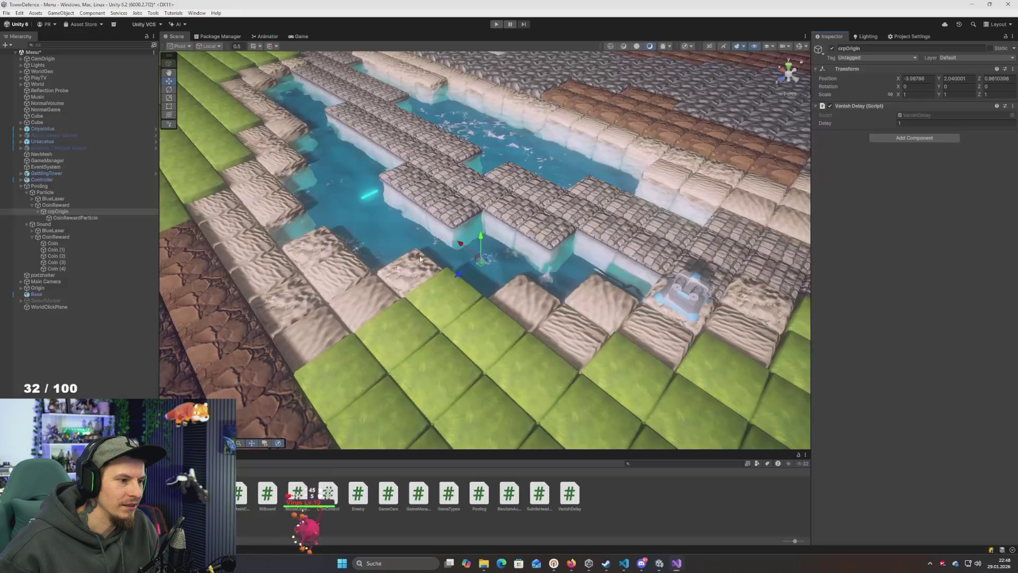
Select Coin (1) and inspect the Delay field on its Vanish Delay component
left_click(61, 250)
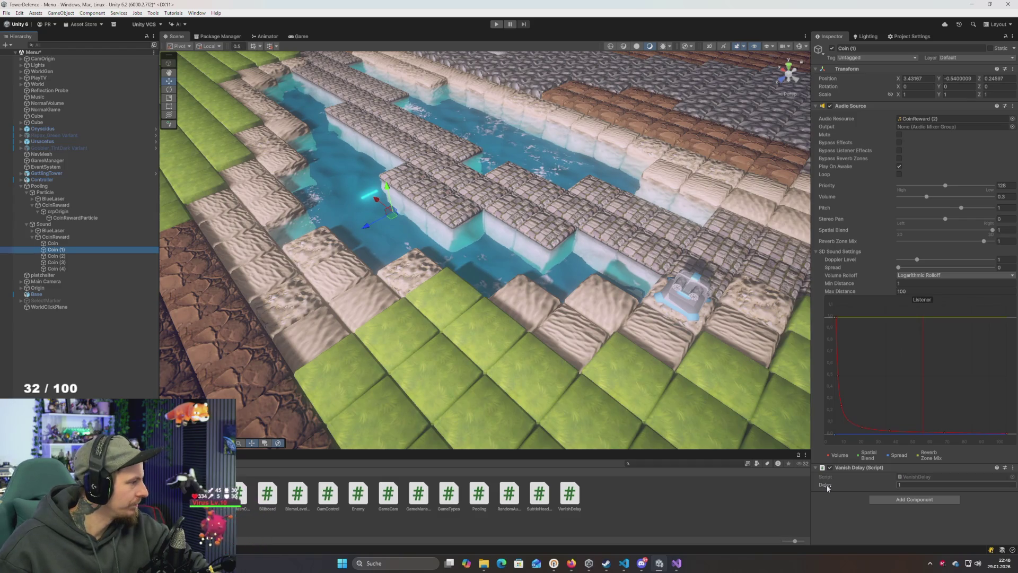
left_click(908, 485)
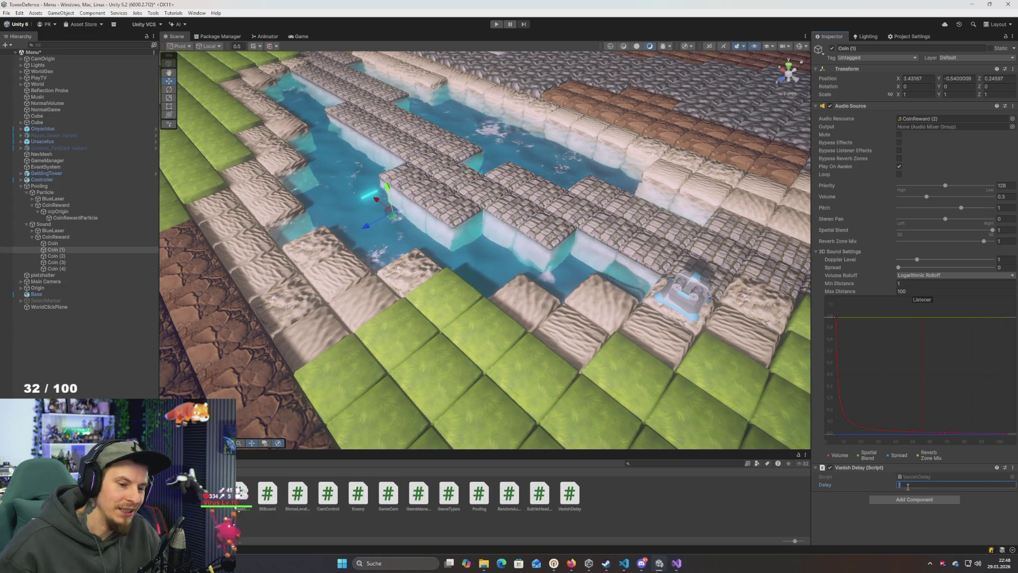
key("alt+Tab")
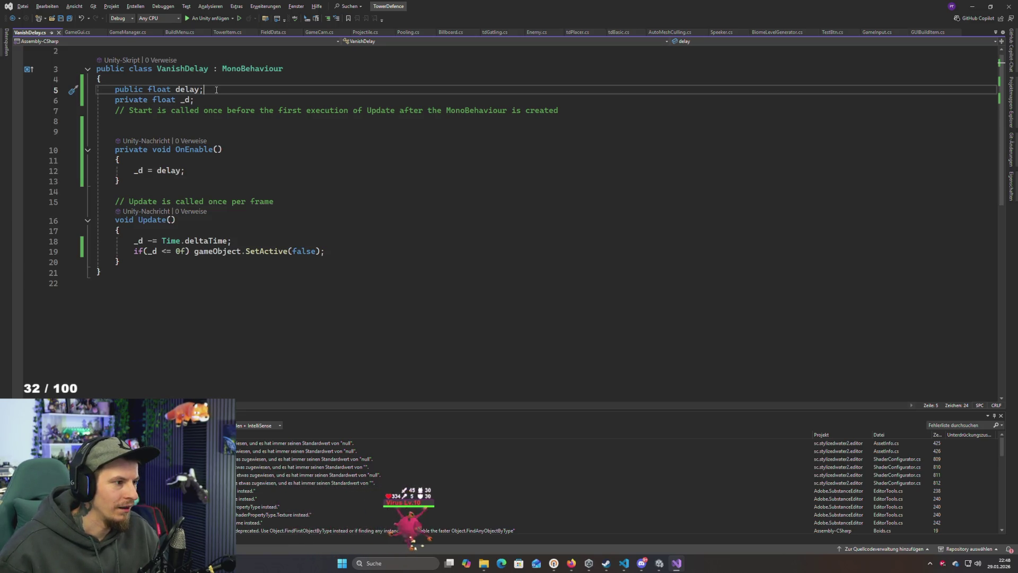
Make delay a private [SerializeField] float, add its missing semicolon, and save VanishDelay.cs
left_click(192, 81)
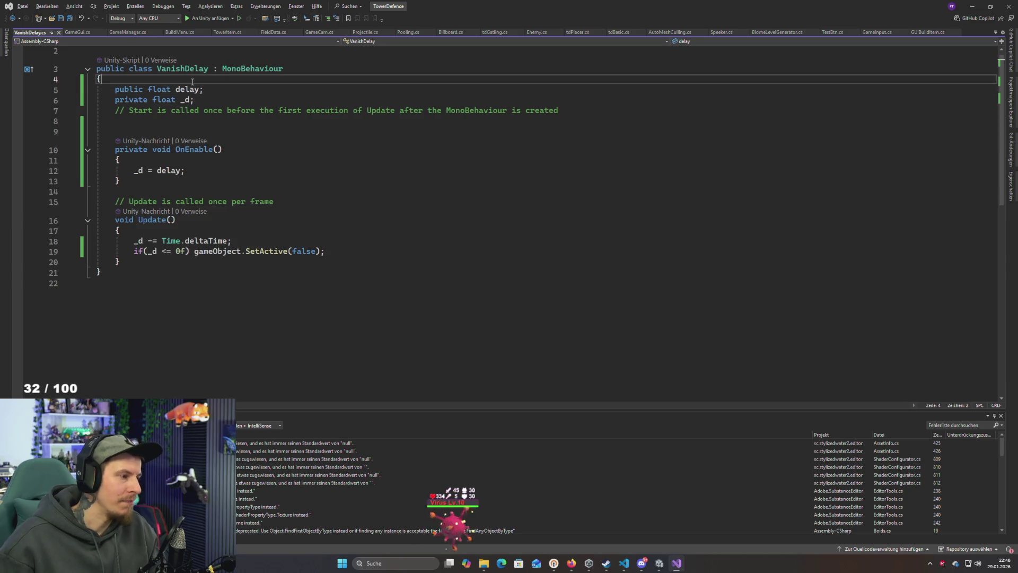
key("Down")
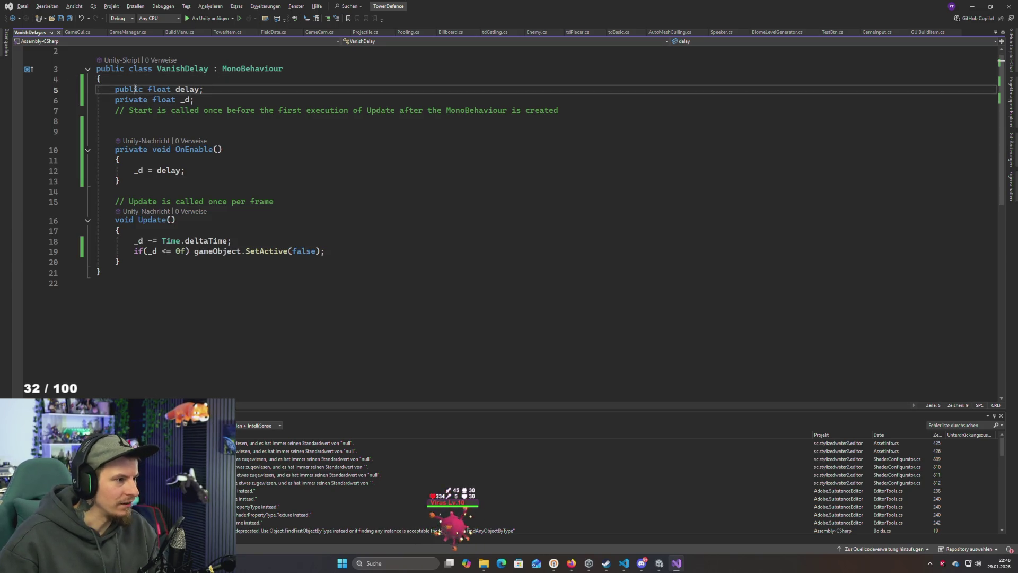
double_click(135, 89)
type("priva")
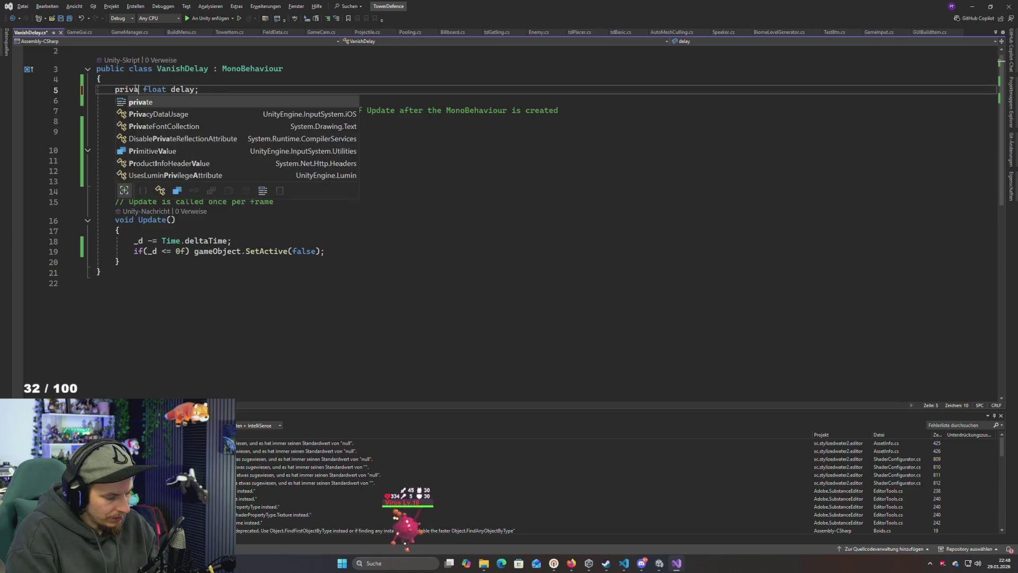
type("te")
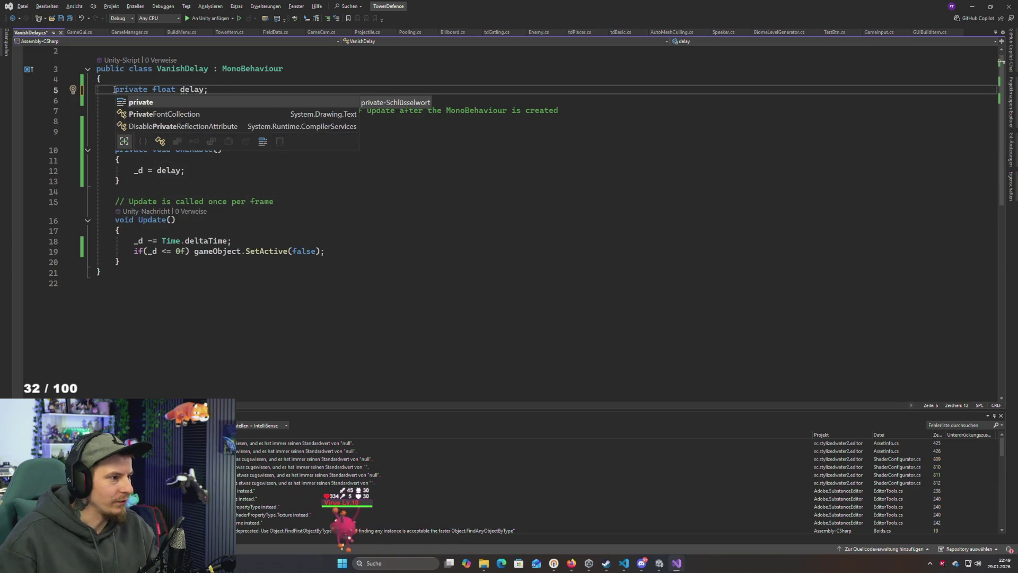
left_click(114, 89)
type("[]")
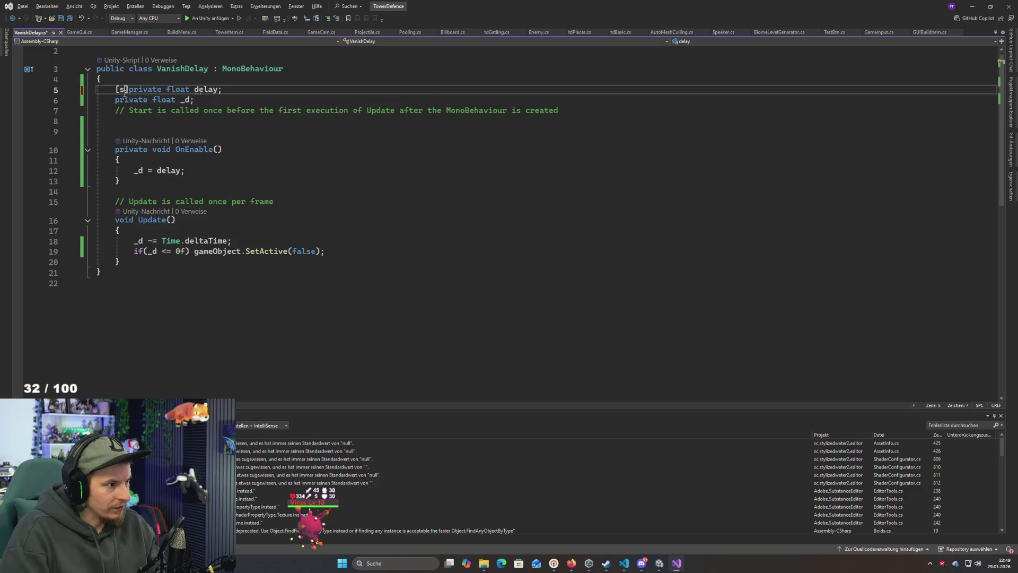
key("Tab")
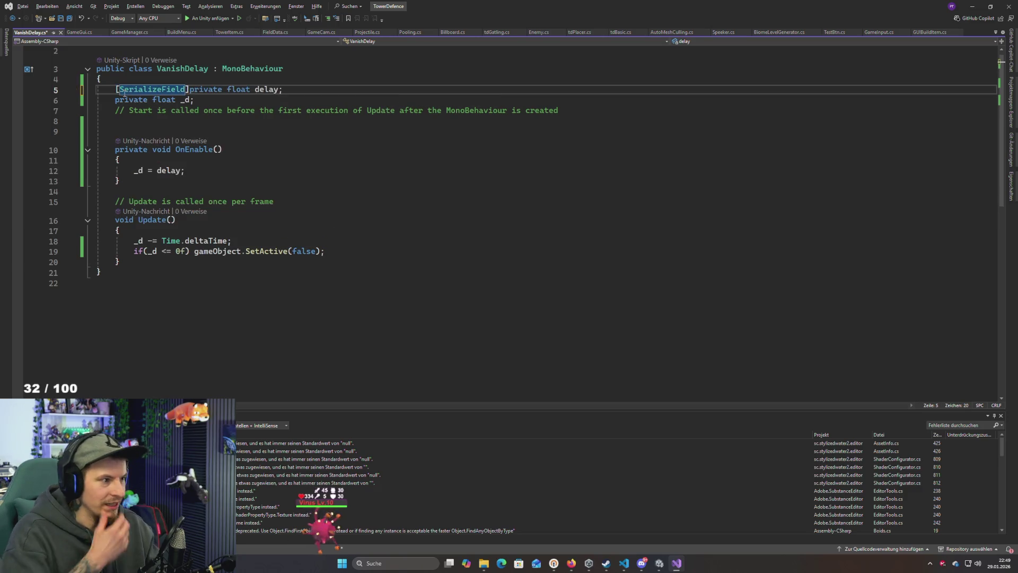
left_click(315, 93)
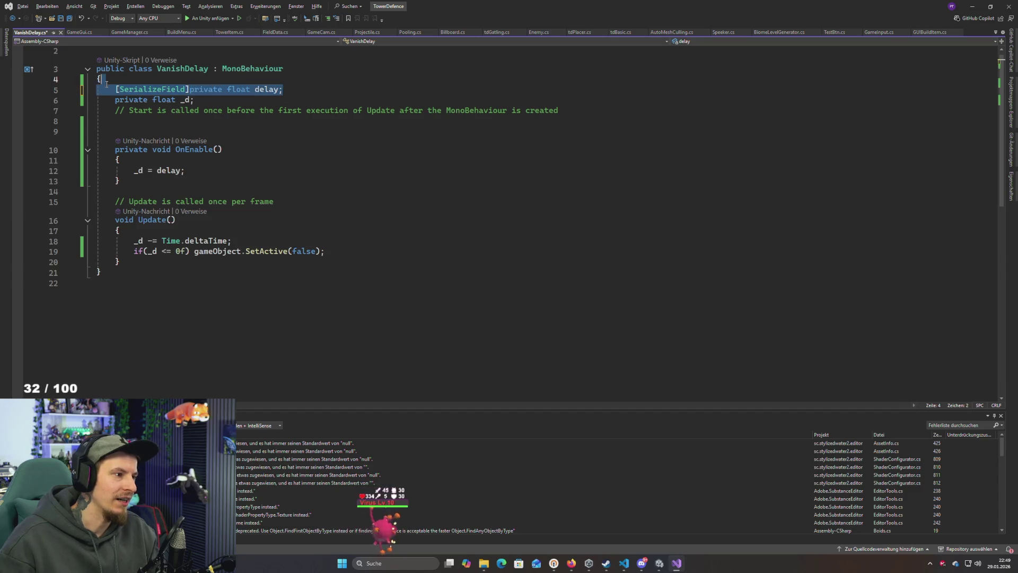
type(";")
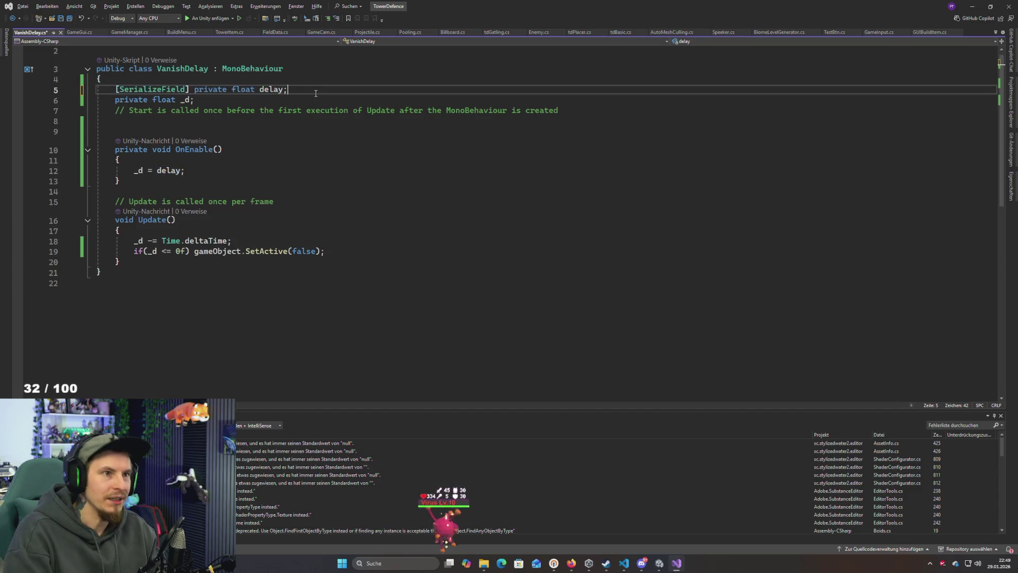
key("ctrl+s")
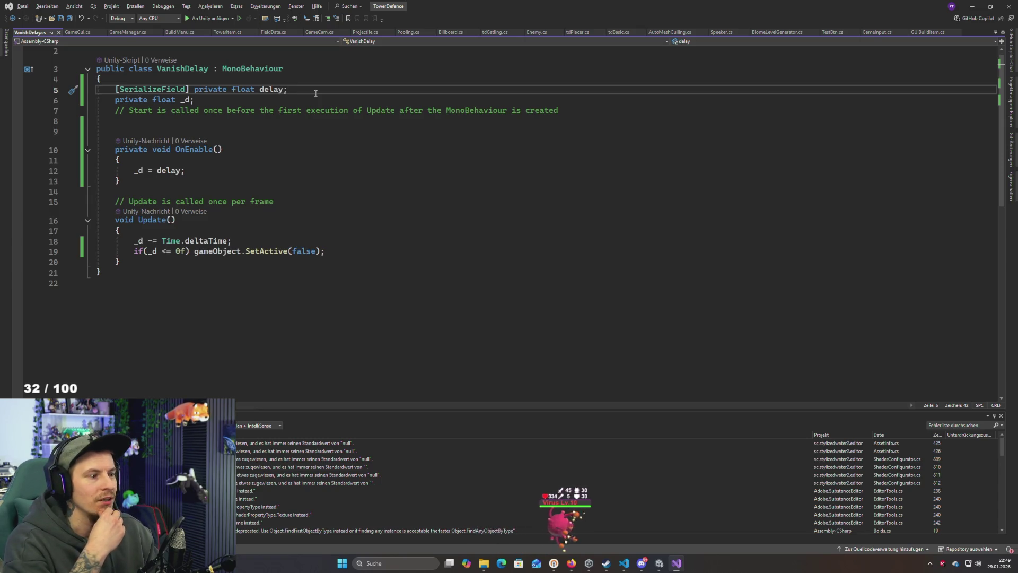
Review the delay declaration and line 15, then switch to the Unity editor
left_click_drag(316, 93, 154, 89)
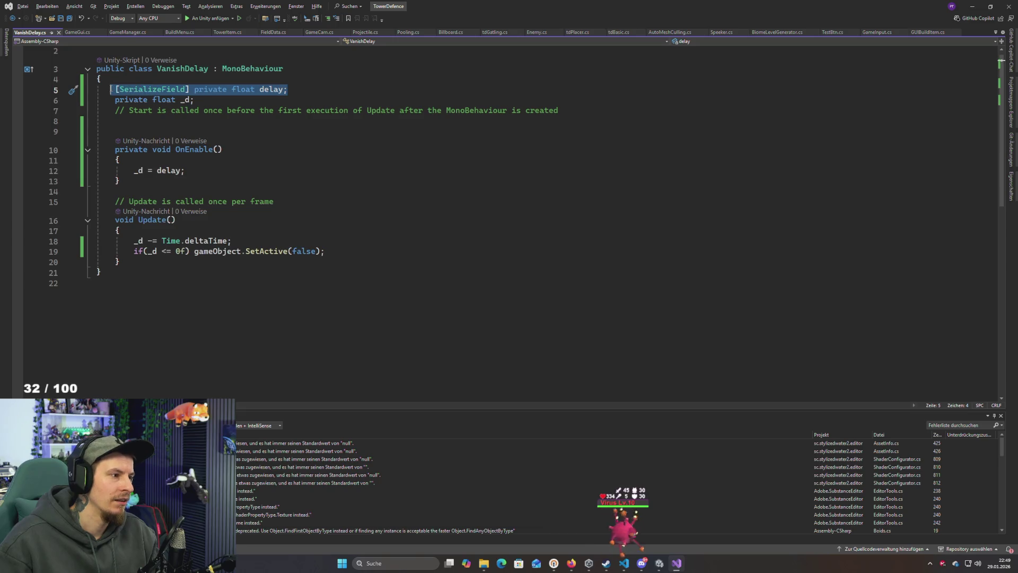
key("alt+Tab")
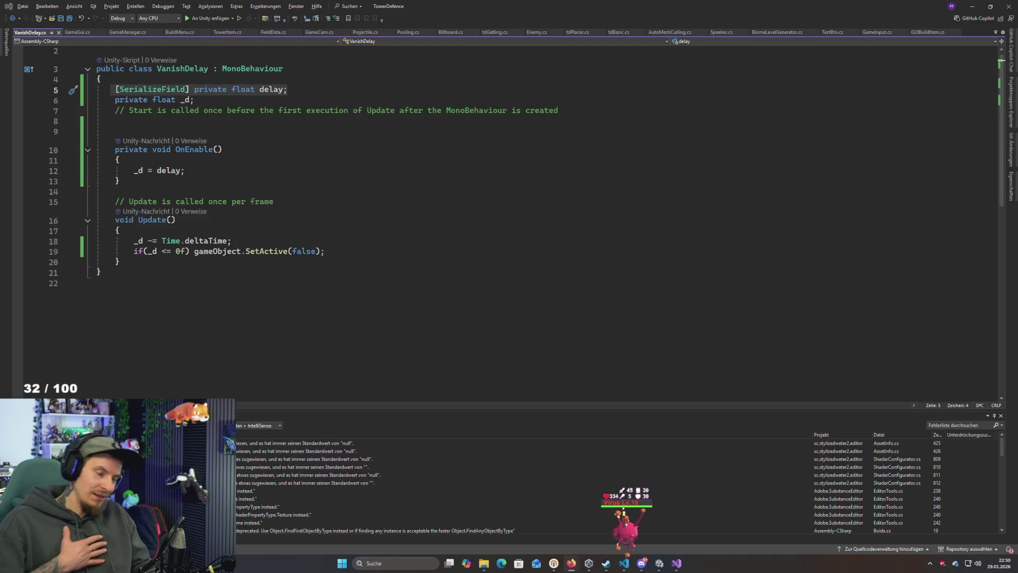
left_click(491, 200)
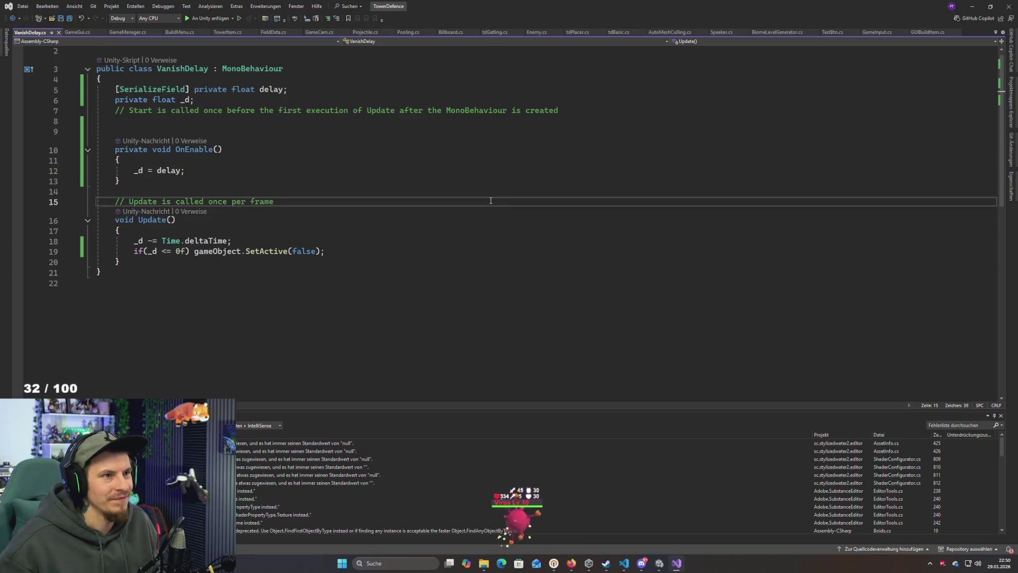
key("alt+Tab")
key("alt+Tab")
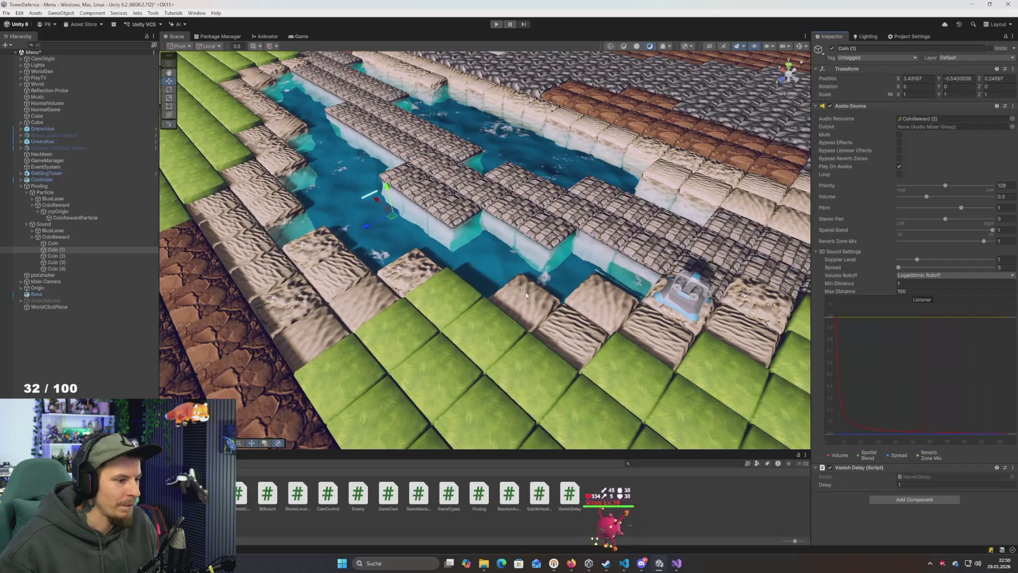
Inspect CoinReward, crpOrigin's Vanish Delay and the CoinRewardParticle system in the Hierarchy
left_click_drag(526, 295, 534, 298)
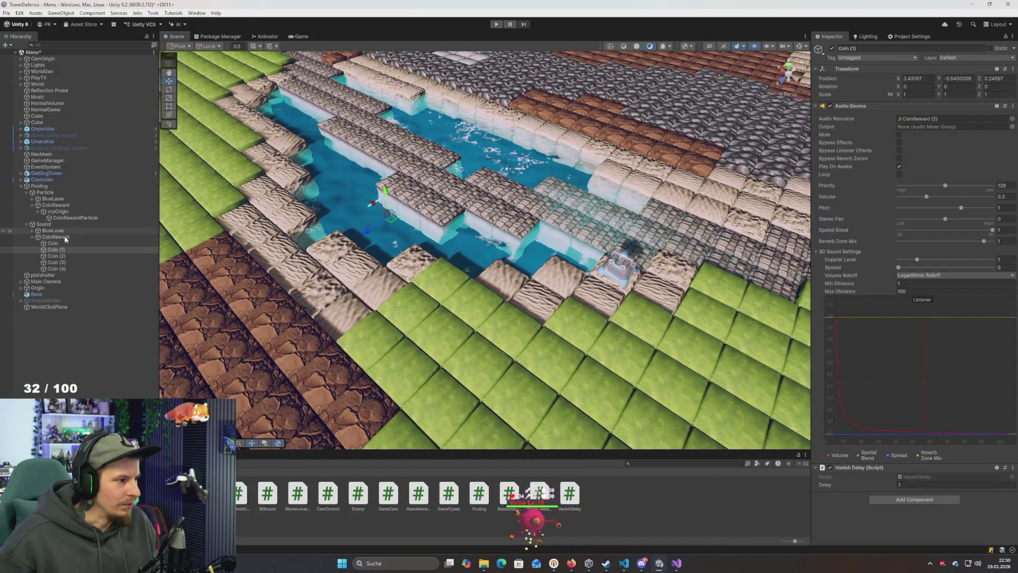
left_click(59, 206)
left_click(64, 211)
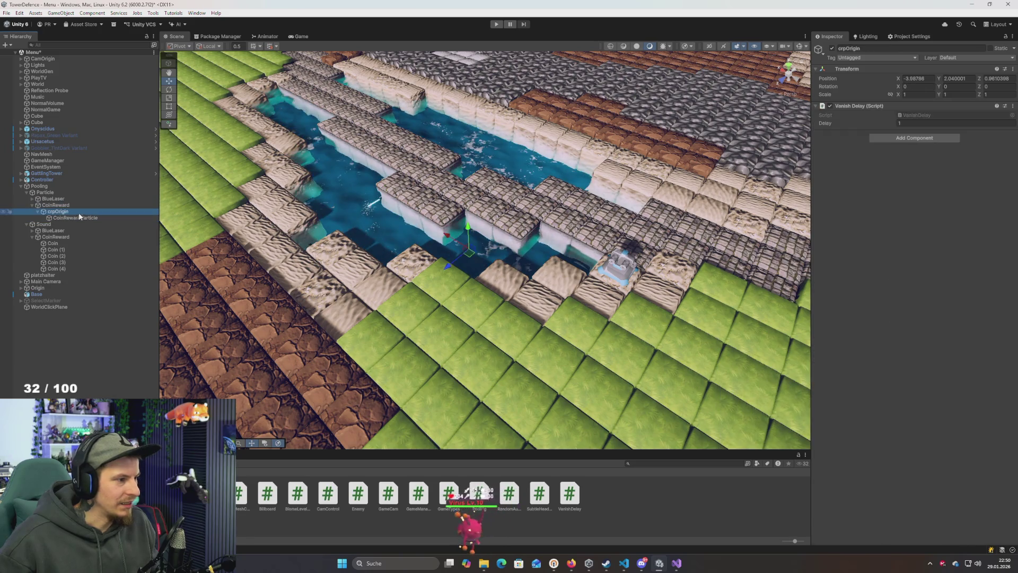
left_click(79, 218)
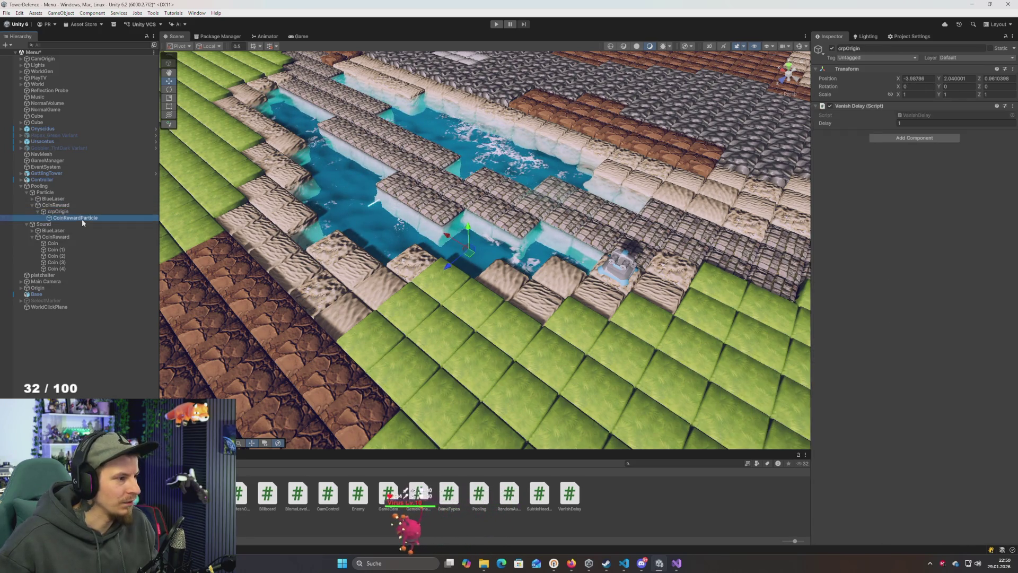
scroll(842, 263, "down", 10)
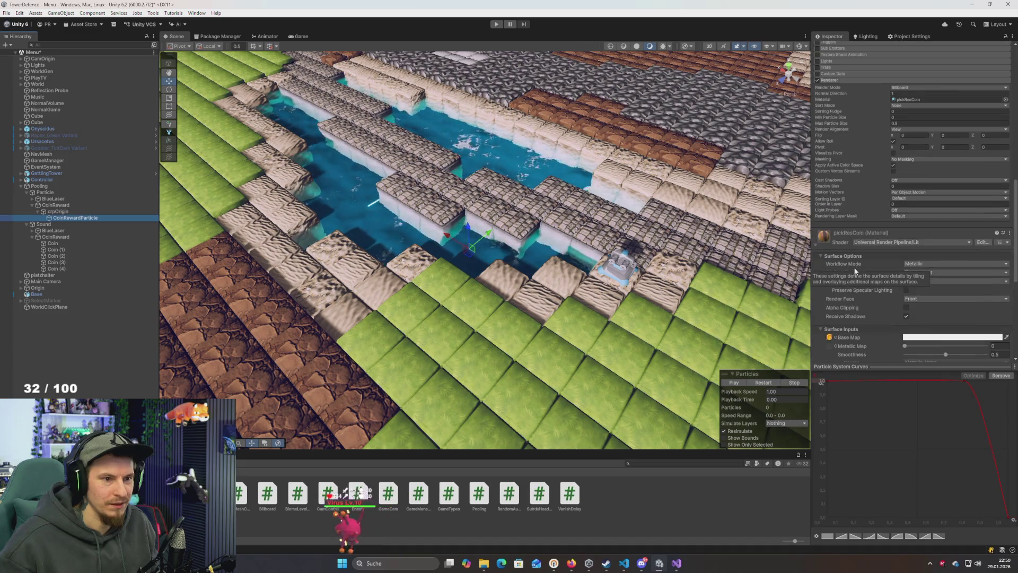
Duplicate crpOrigin into copies (1) to (5) and start Play mode
left_click(60, 211)
key("ctrl+d")
key("ctrl+d")
key("ctrl+d")
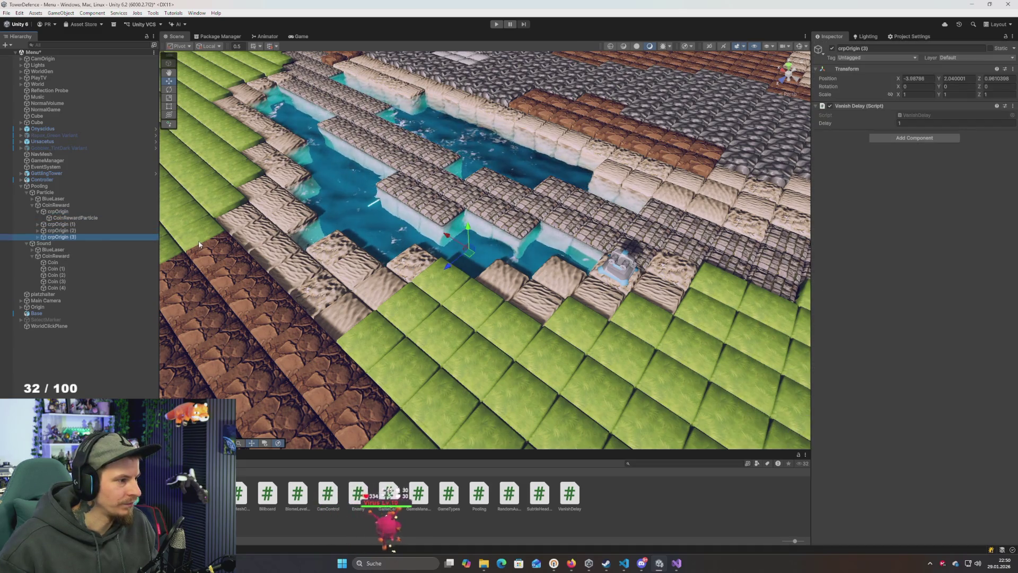
left_click(499, 26)
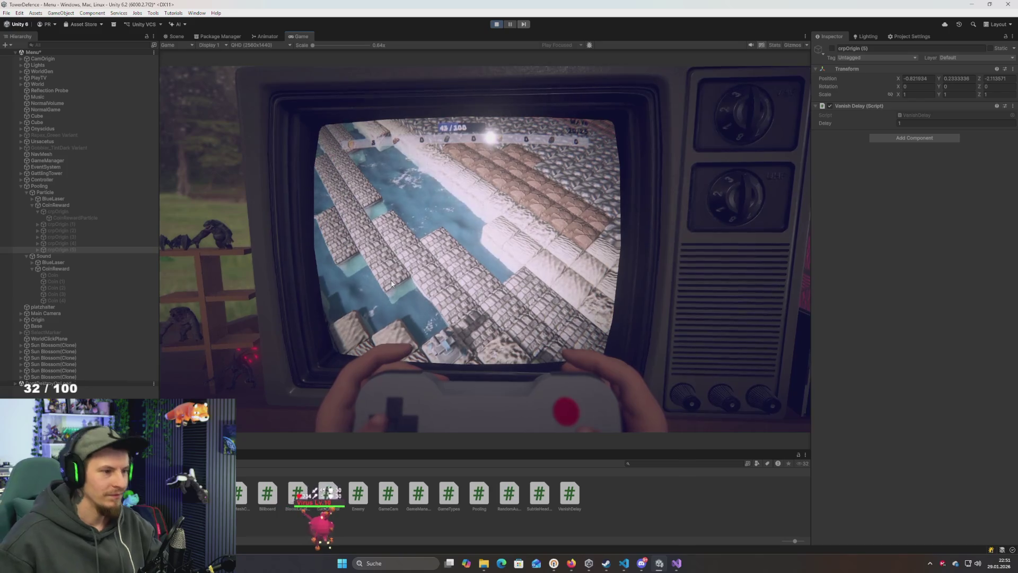
Stop Play mode, restart the game to watch it run, then stop it again
left_click(495, 24)
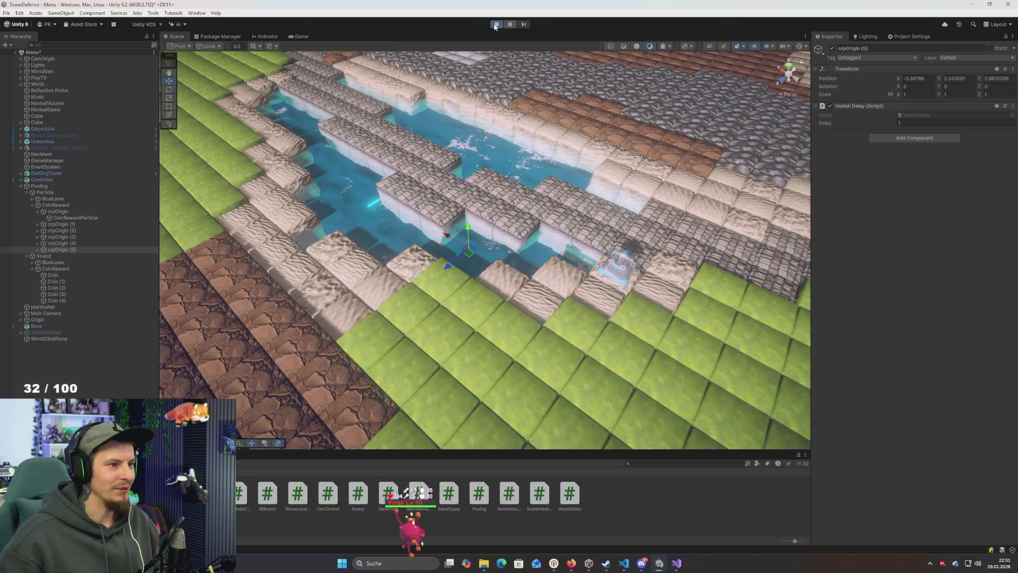
left_click(495, 25)
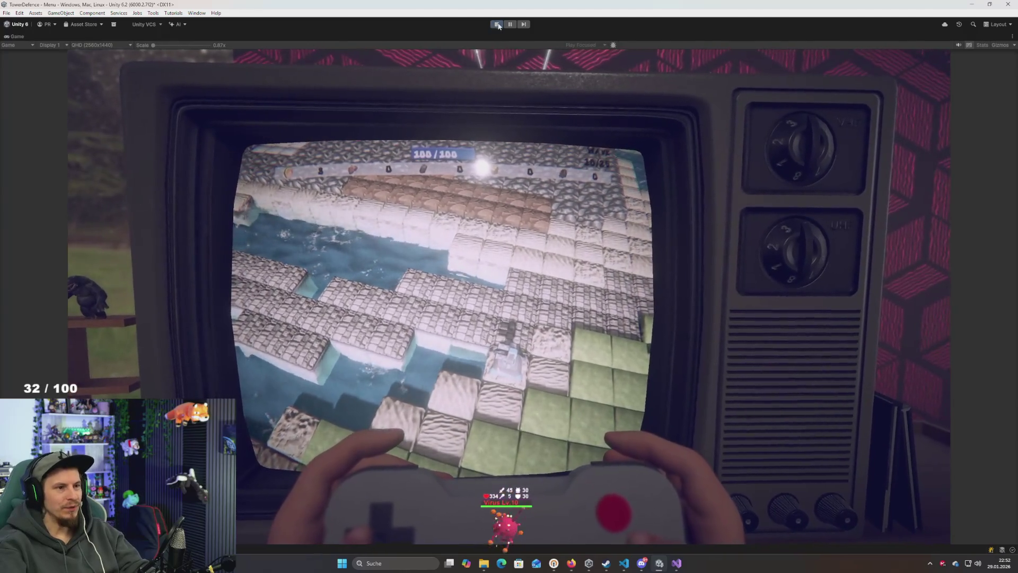
left_click(497, 24)
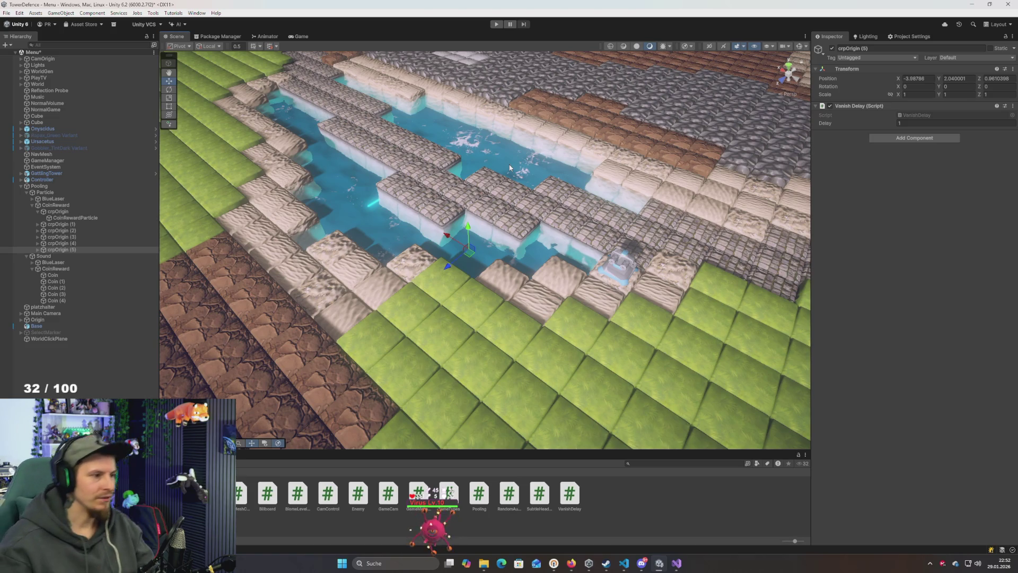
Search the Windows Start menu for Discord and launch it
key("super")
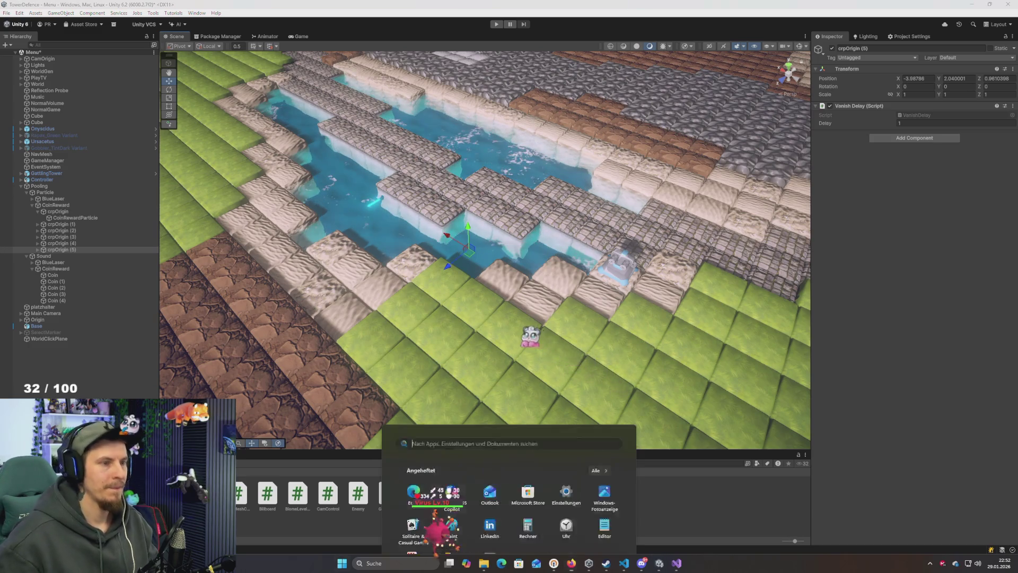
type("discord")
key("Return")
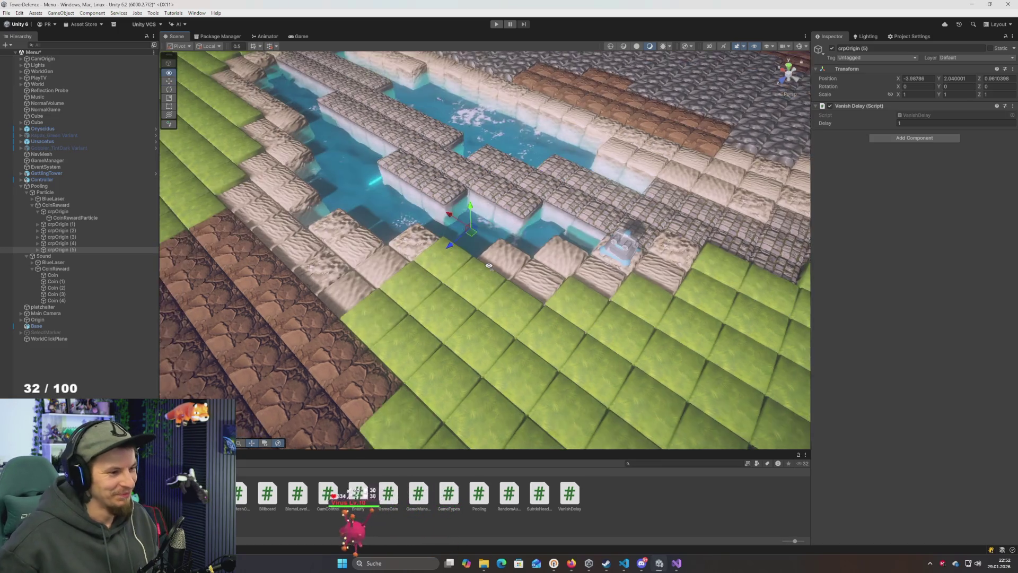
Orbit out over the island level, select WorldGen and open its BiomeLevelGenerator script
scroll(485, 257, "up", 5)
scroll(485, 258, "down", 5)
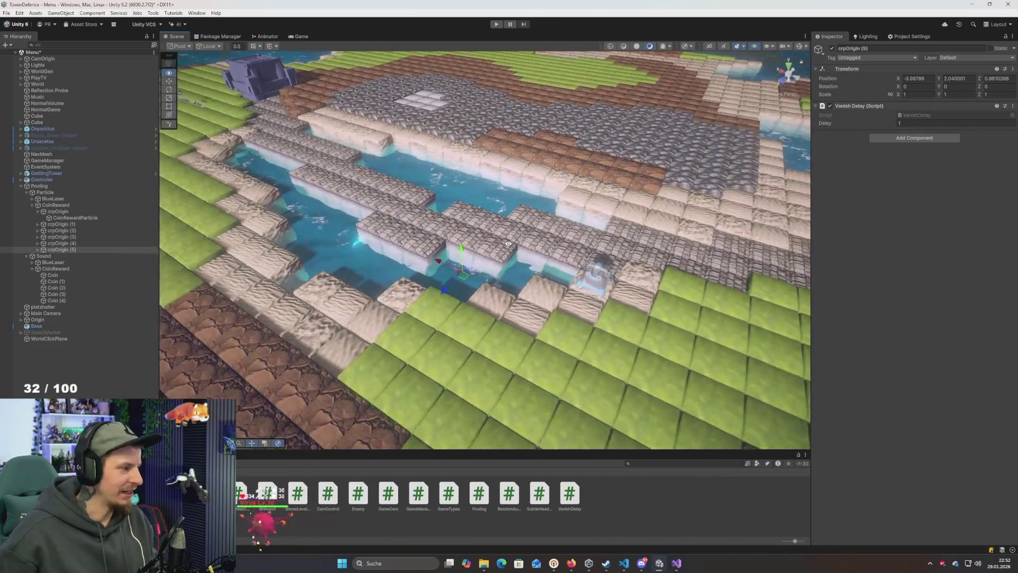
left_click_drag(509, 244, 507, 255)
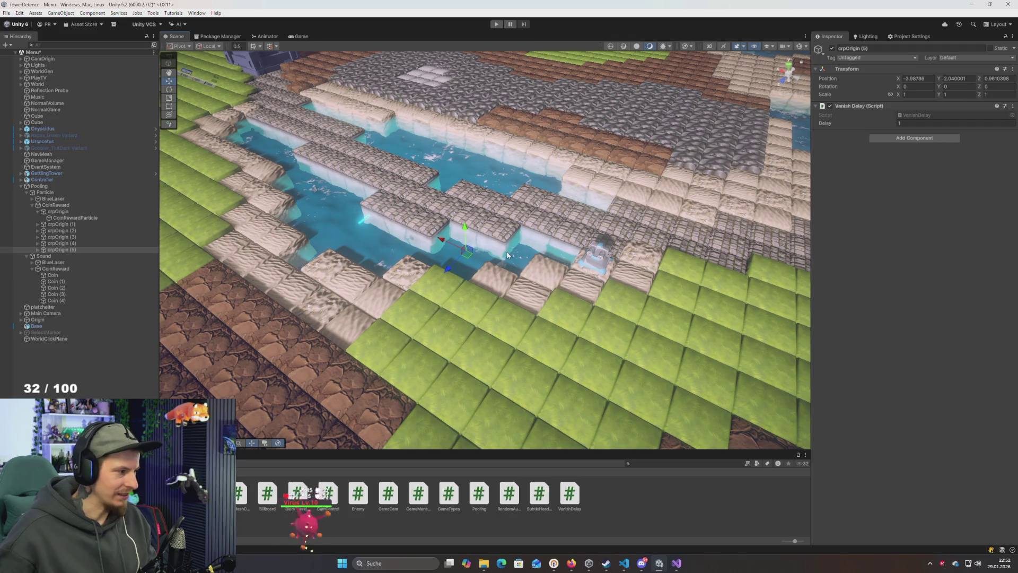
mouse_move(473, 276)
left_mouse_down()
mouse_move(541, 310)
mouse_move(541, 296)
mouse_move(456, 296)
left_mouse_up()
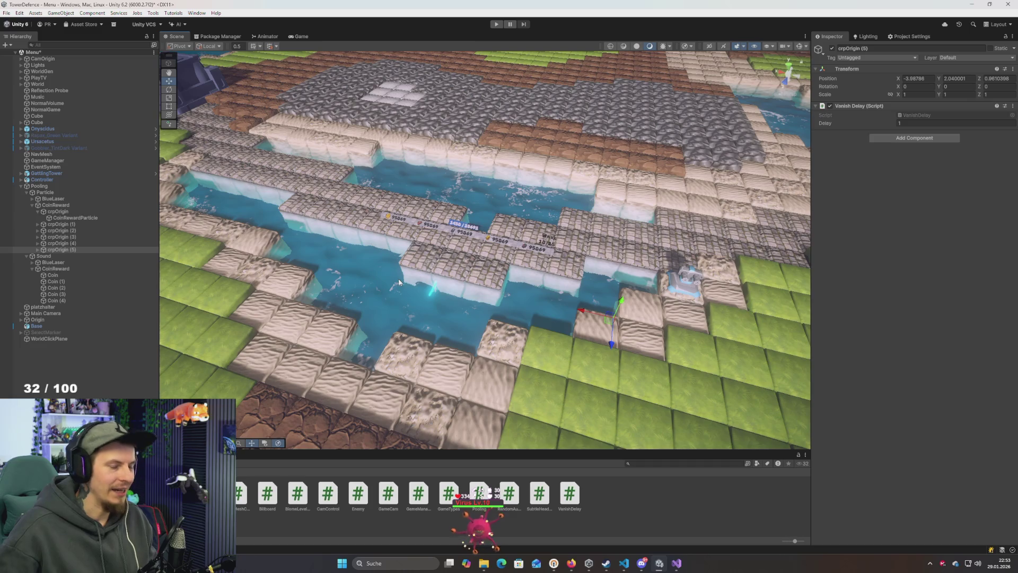
left_click_drag(399, 281, 500, 302)
scroll(498, 301, "down", 5)
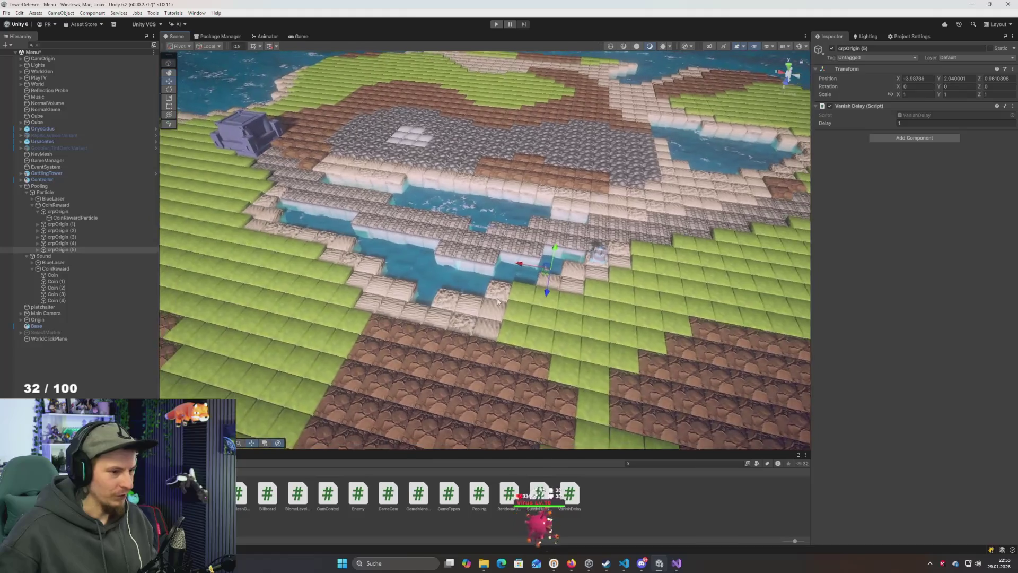
scroll(498, 301, "down", 2)
mouse_move(498, 301)
left_mouse_down()
mouse_move(506, 261)
mouse_move(504, 275)
left_mouse_up()
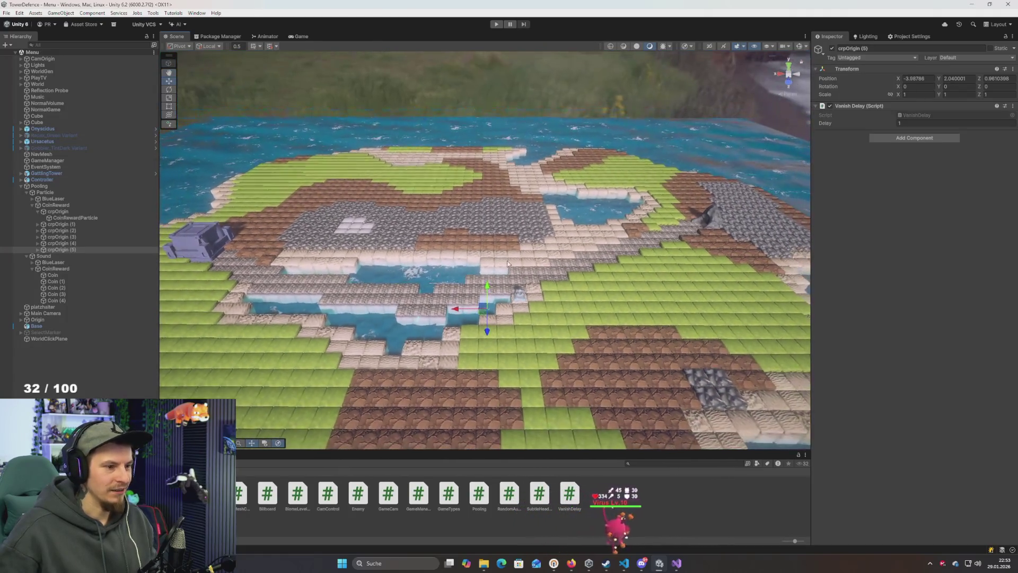
left_click(38, 73)
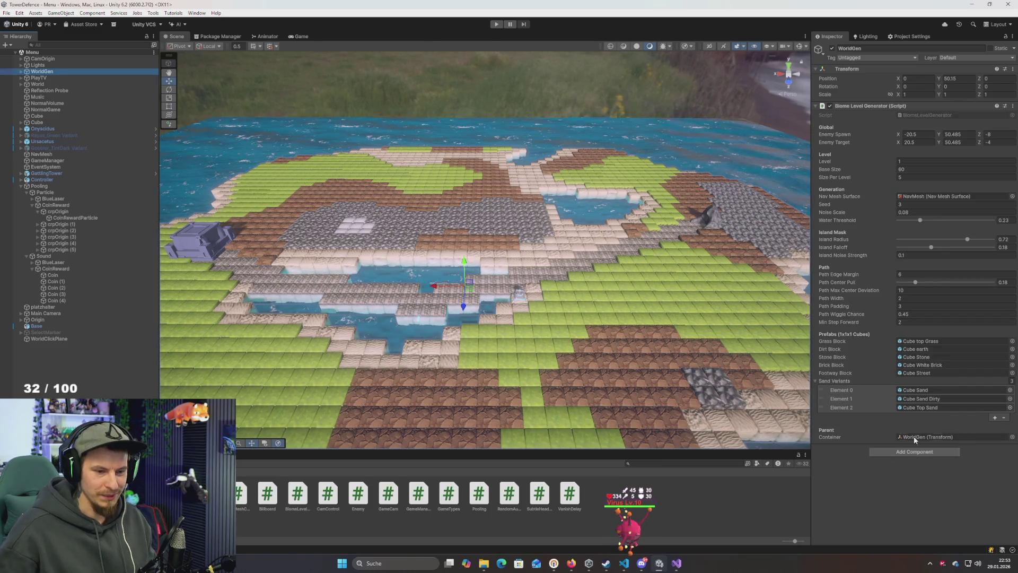
double_click(927, 115)
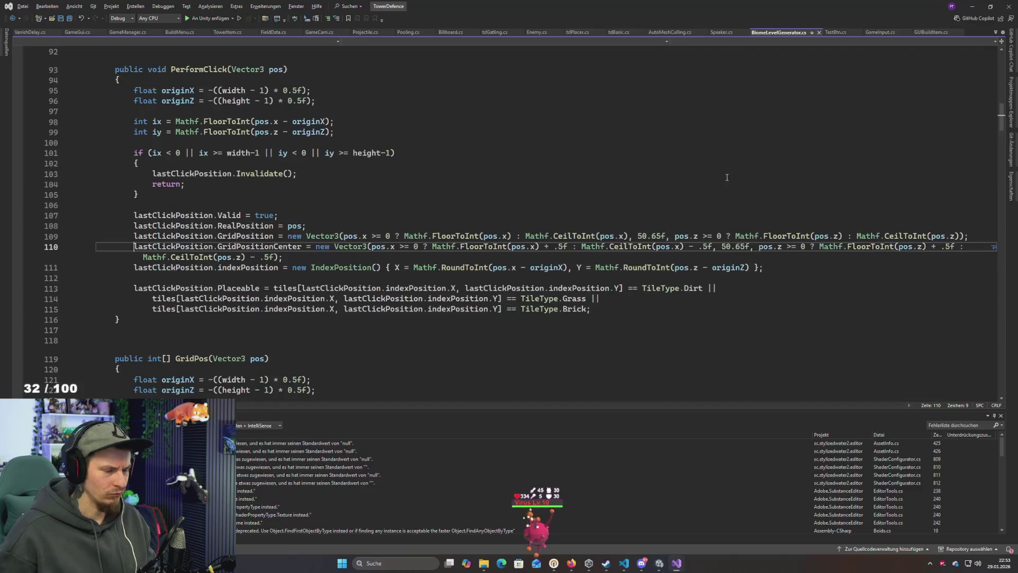
Delete the unused using directives on lines 5–7 and save BiomeLevelGenerator.cs
scroll(415, 272, "up", 20)
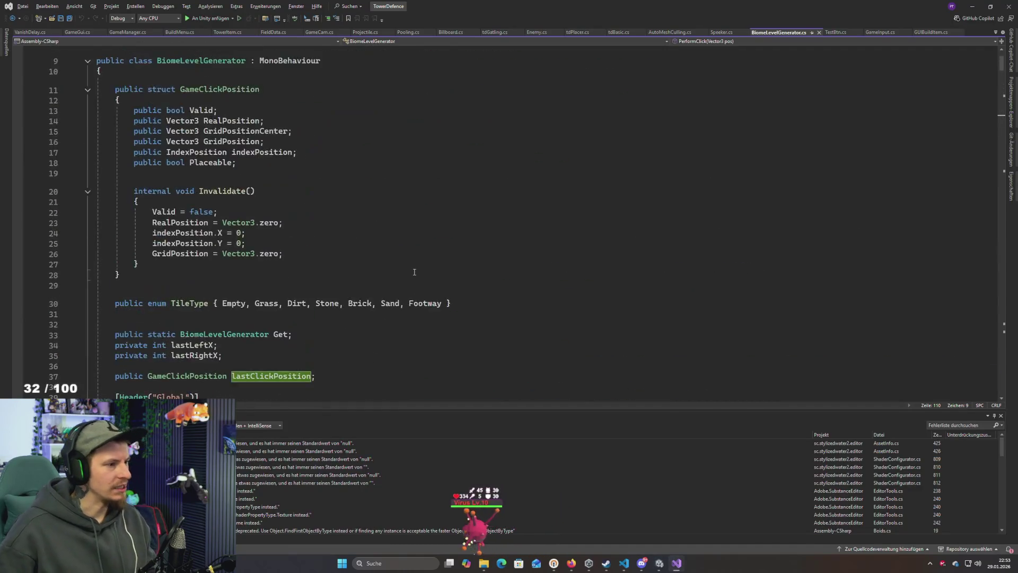
scroll(414, 272, "up", 3)
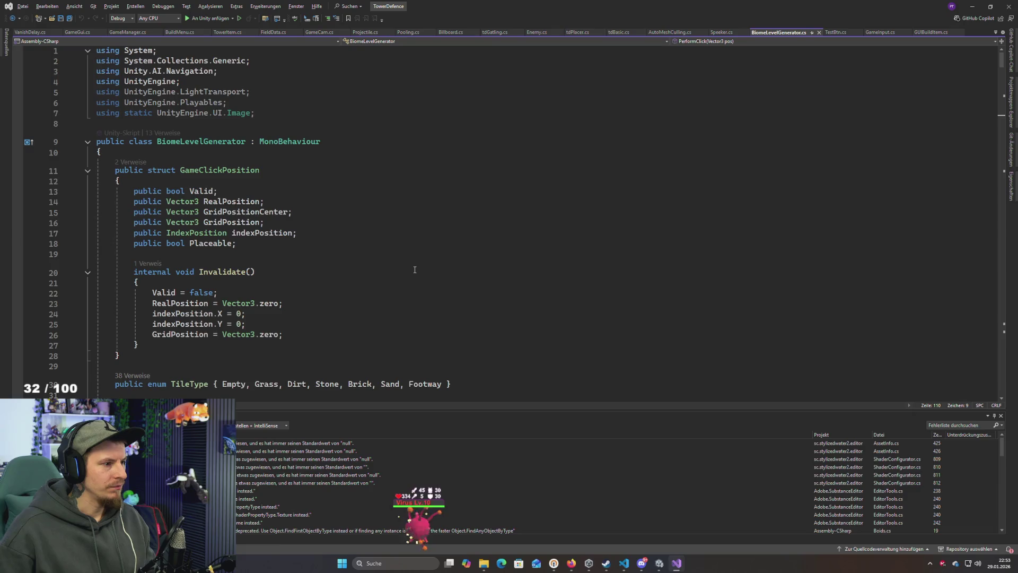
left_click_drag(255, 113, 257, 82)
key("Delete")
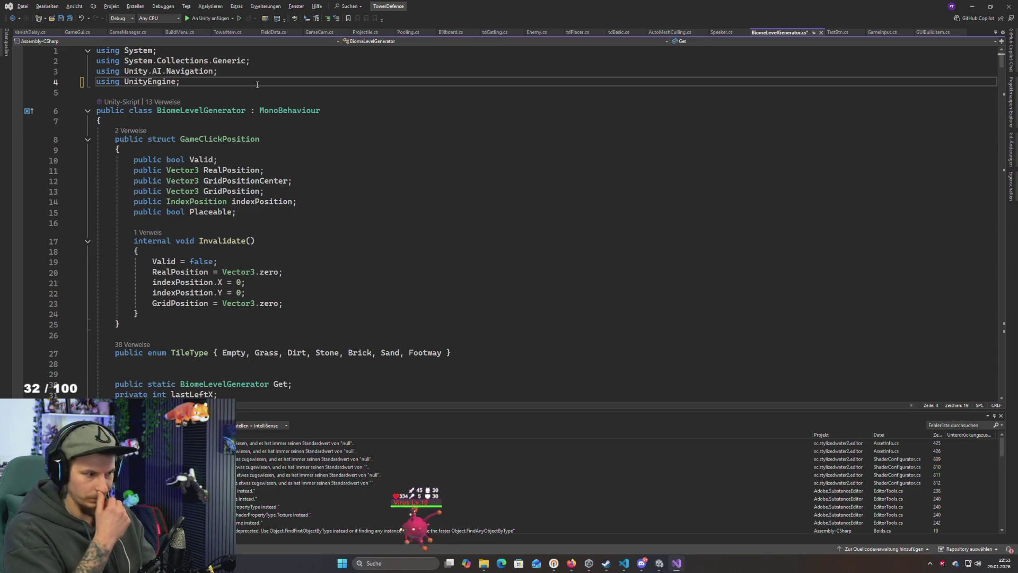
left_click(357, 206)
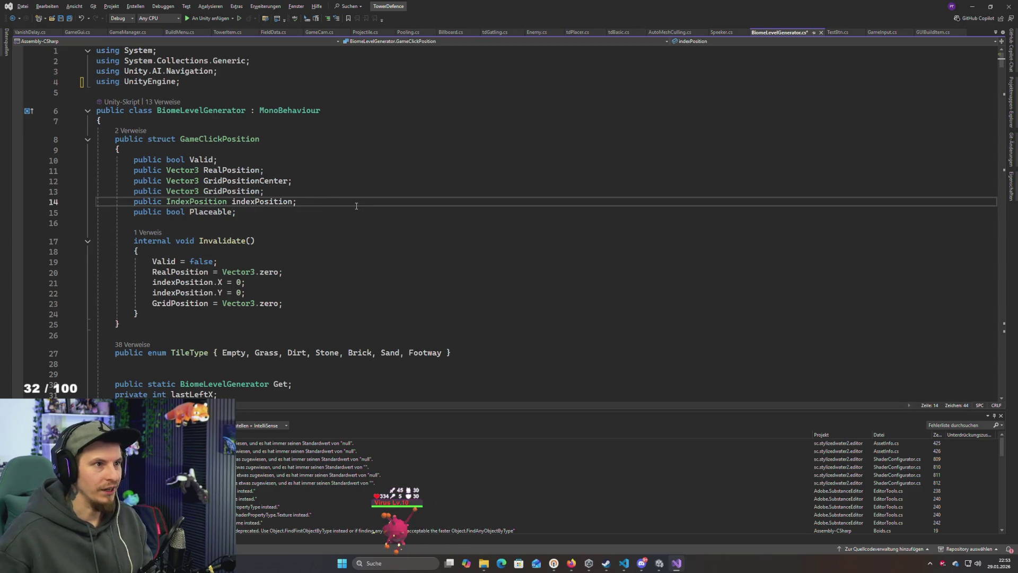
key("ctrl+s")
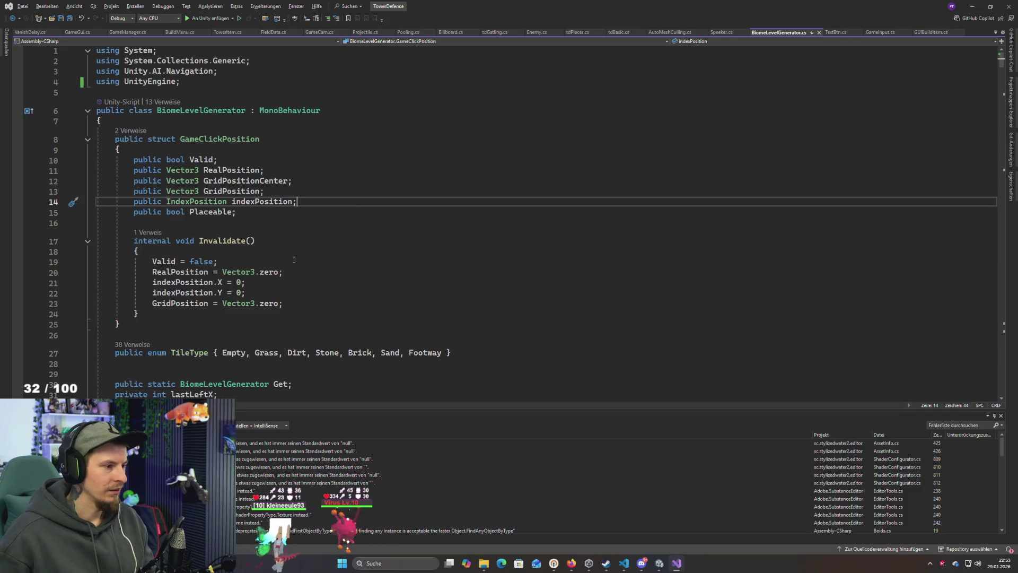
Review the GameClickPosition struct and scroll down through the Path, Prefabs and Parent fields
left_click(222, 223)
left_click(273, 212)
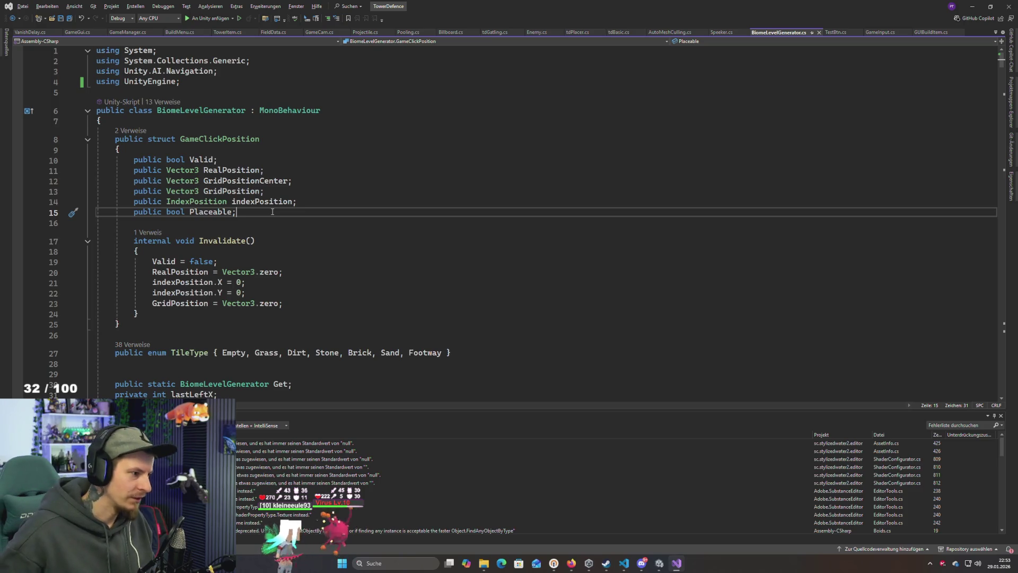
scroll(242, 229, "down", 1)
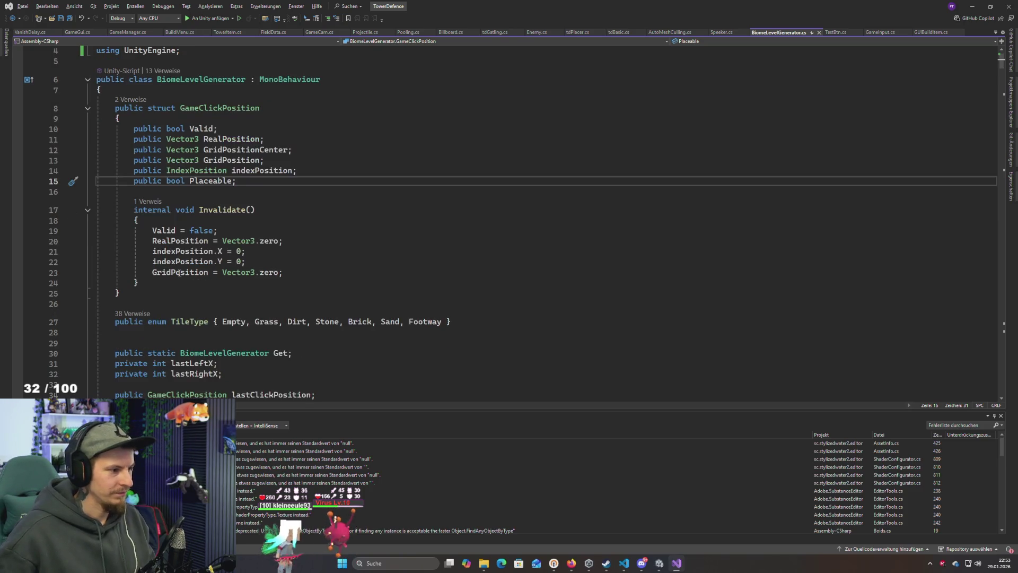
left_click(167, 284)
left_click(222, 195)
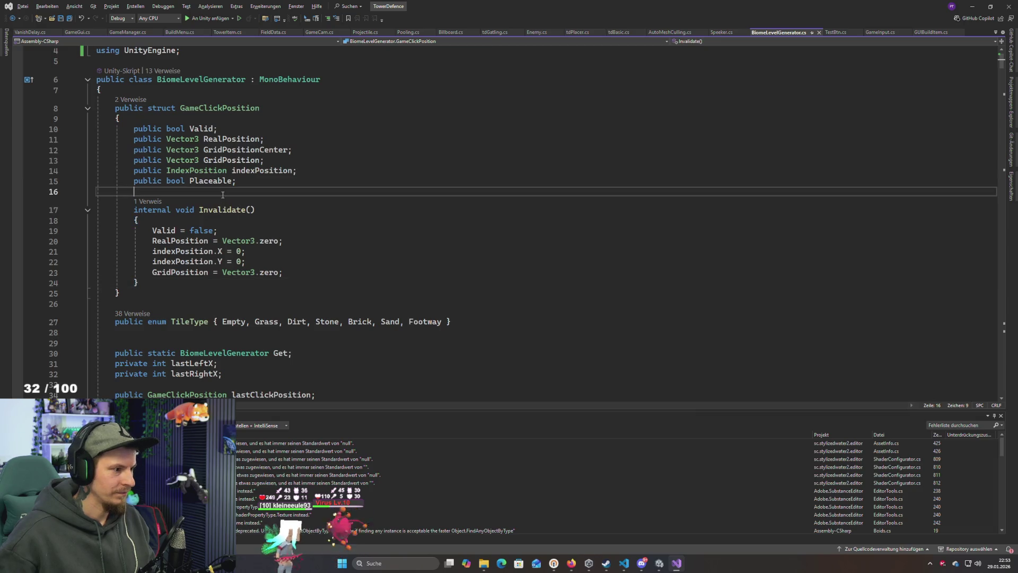
scroll(223, 195, "down", 5)
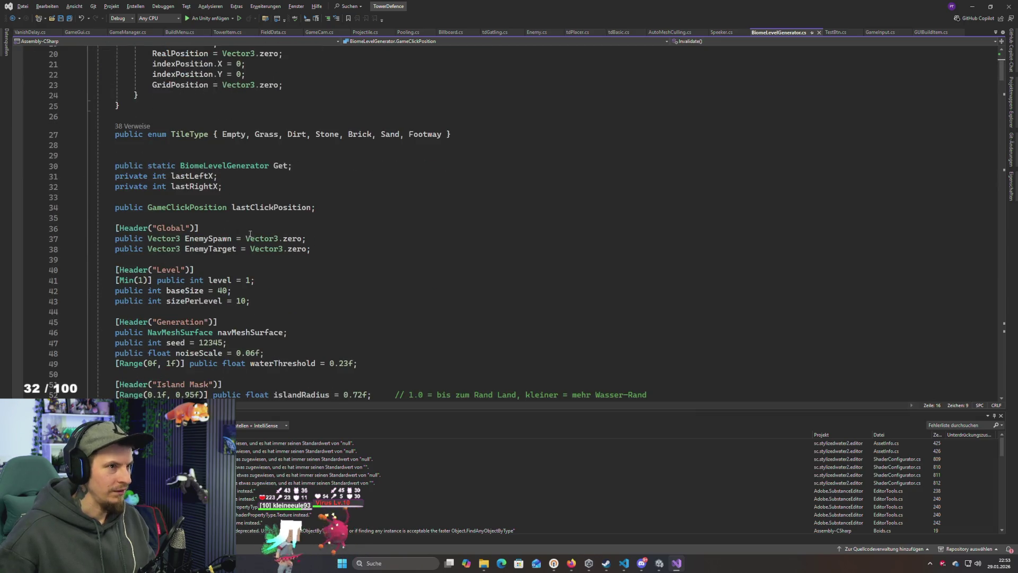
scroll(249, 234, "down", 2)
scroll(251, 185, "up", 3)
scroll(253, 222, "down", 10)
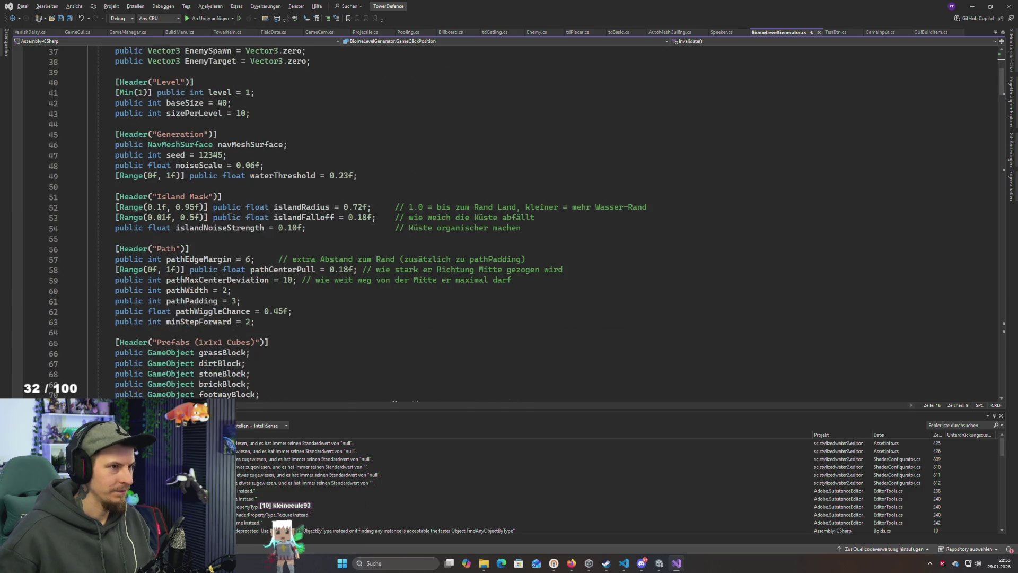
scroll(247, 222, "down", 1)
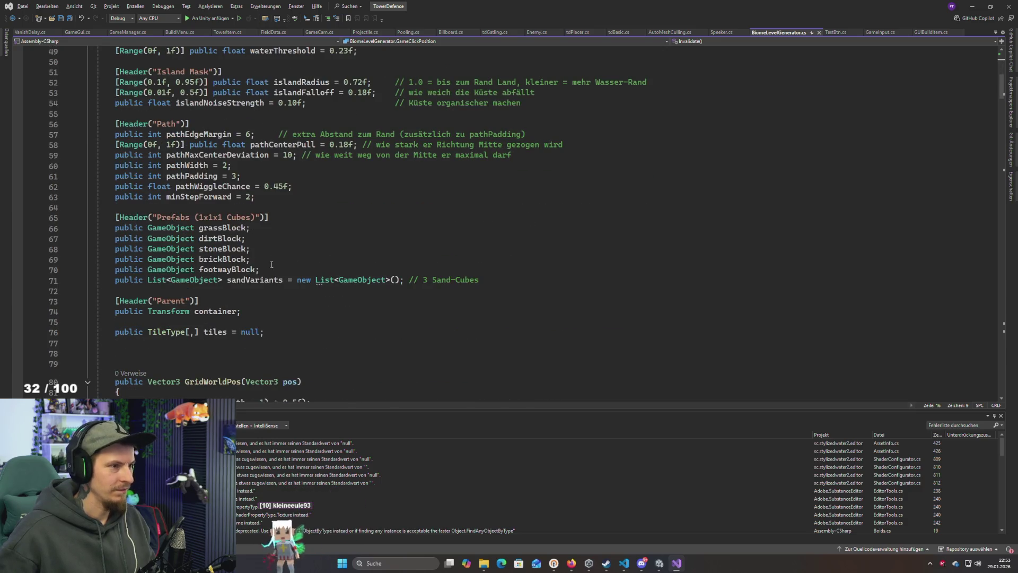
scroll(272, 264, "down", 2)
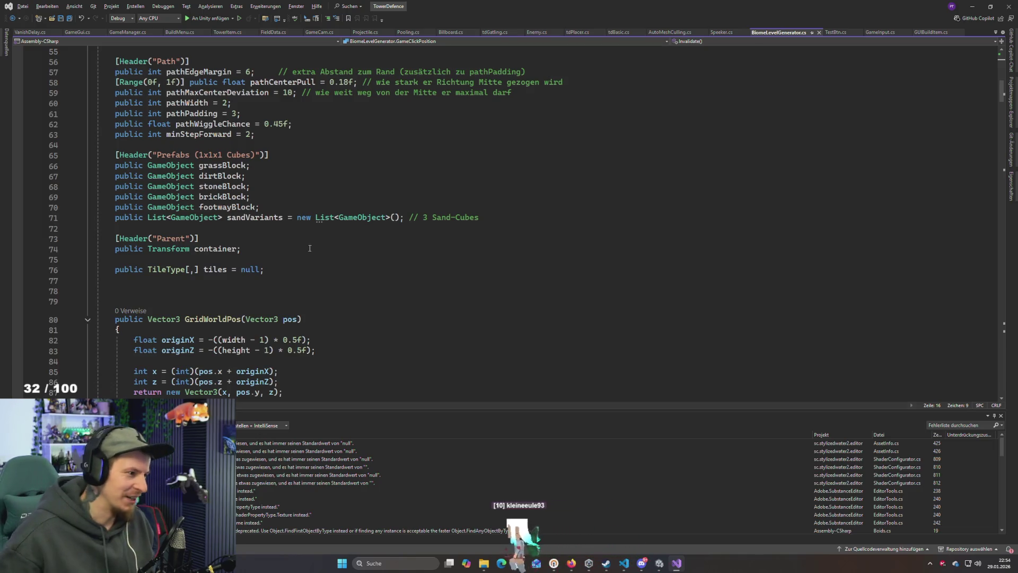
left_click(253, 278)
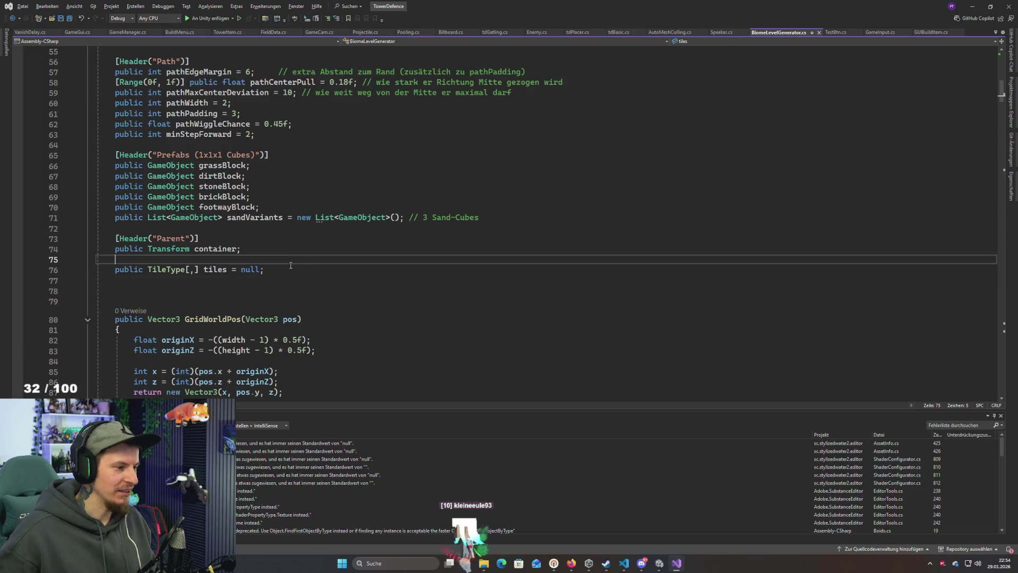
left_click(276, 269)
left_click(260, 254)
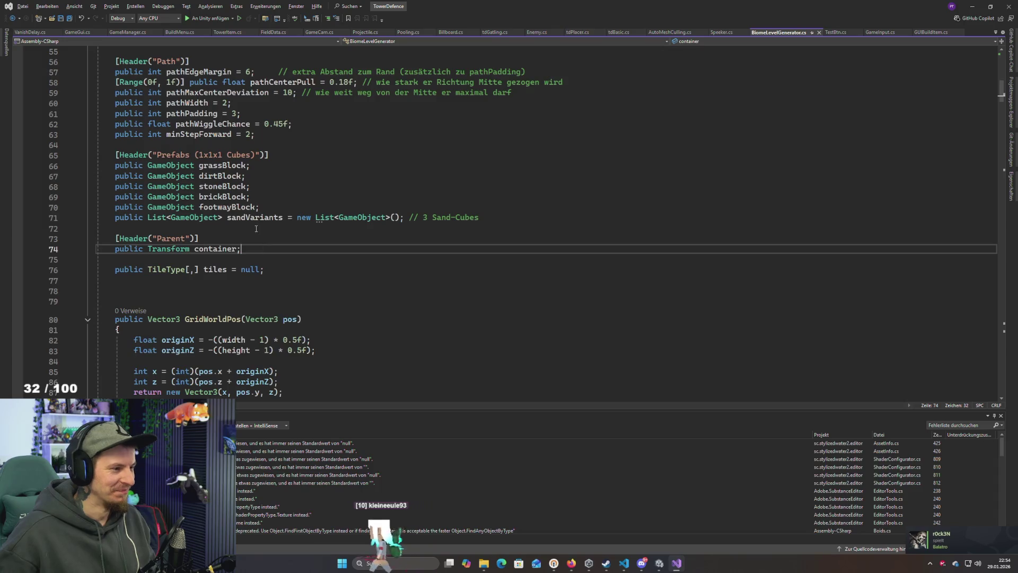
scroll(260, 244, "down", 3)
scroll(261, 238, "up", 3)
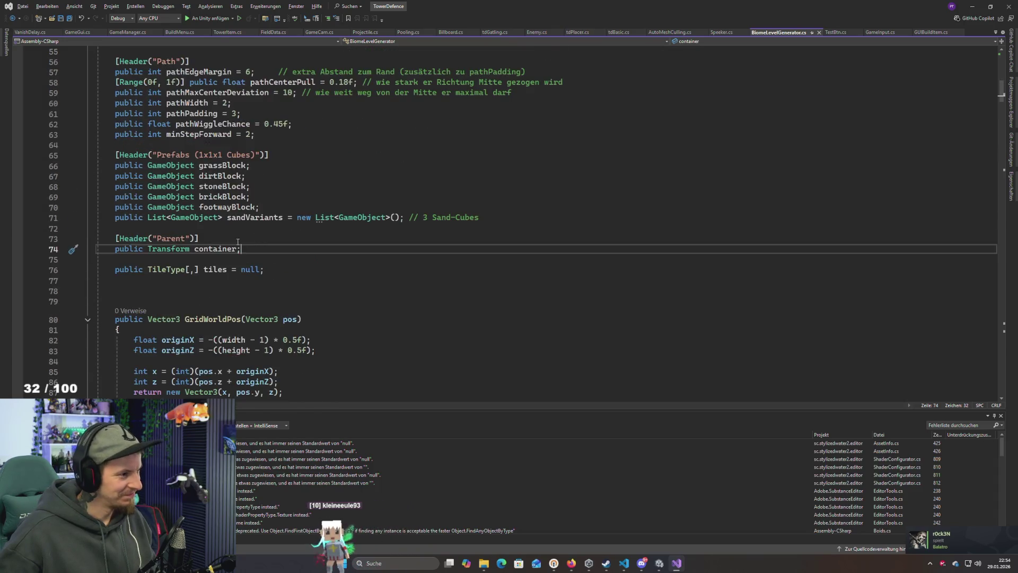
left_click(245, 196)
scroll(283, 262, "down", 5)
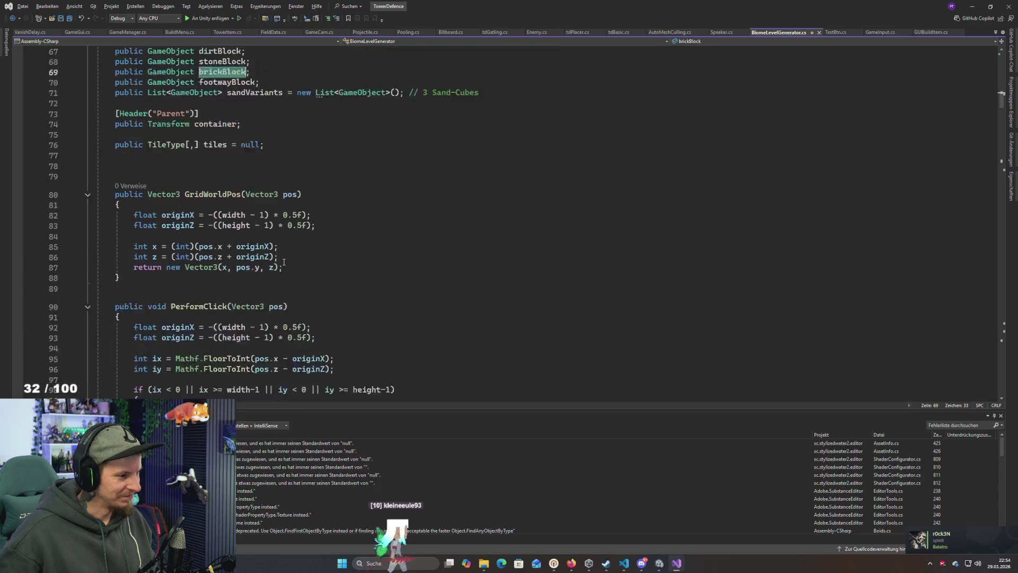
scroll(282, 261, "up", 5)
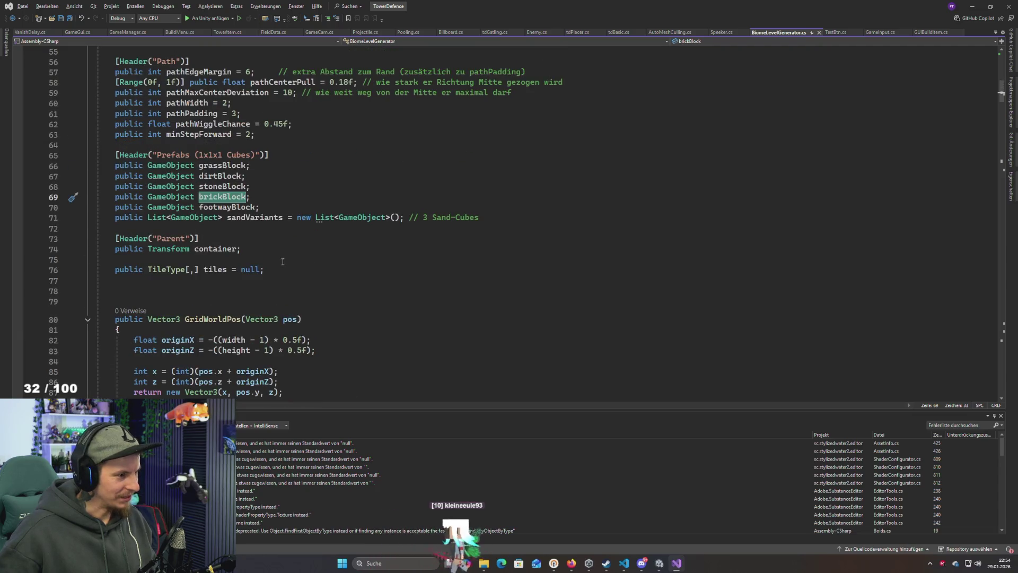
scroll(283, 262, "down", 15)
left_click(178, 307)
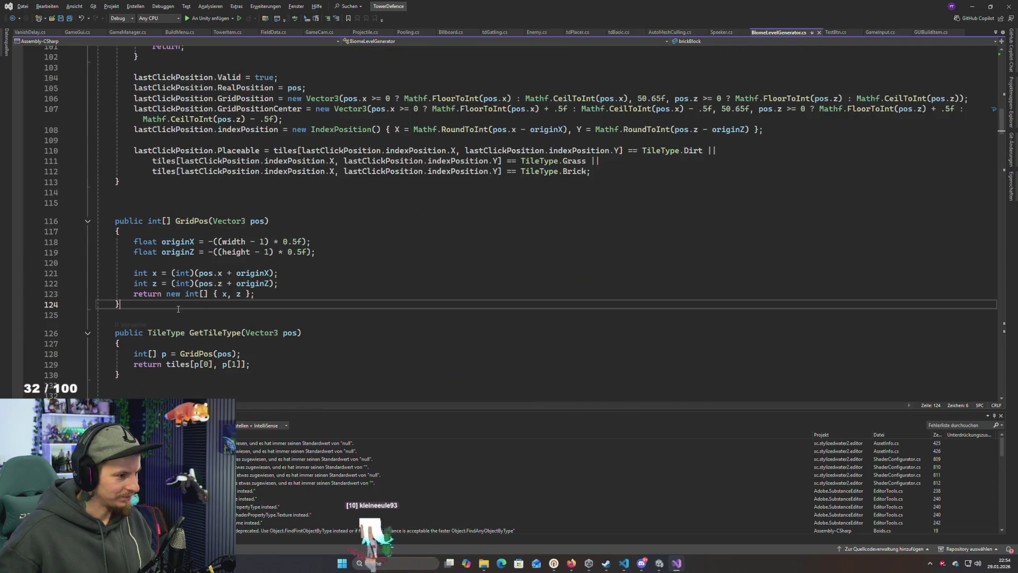
left_click_drag(140, 304, 115, 217)
left_click(246, 319)
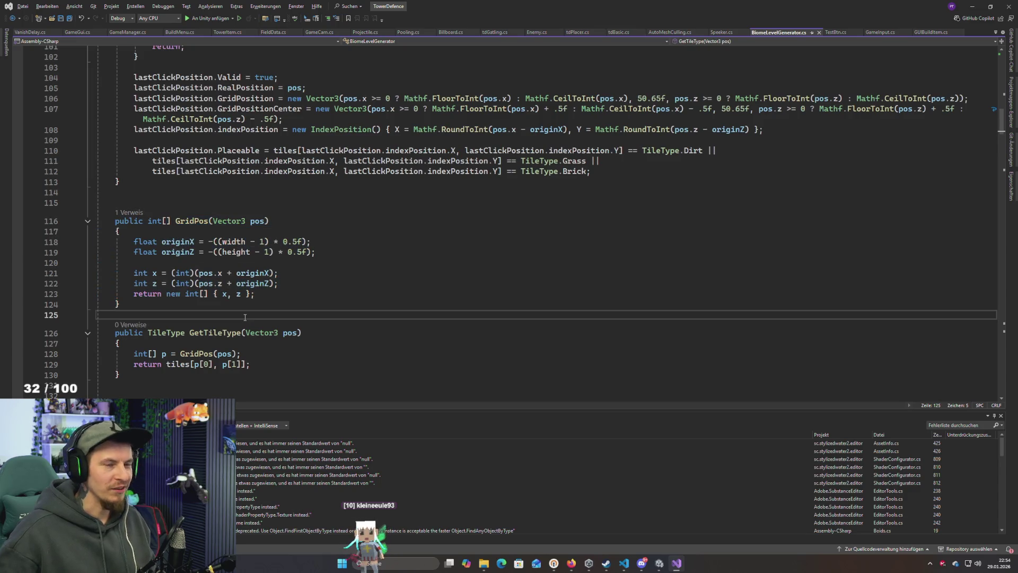
left_click(249, 354)
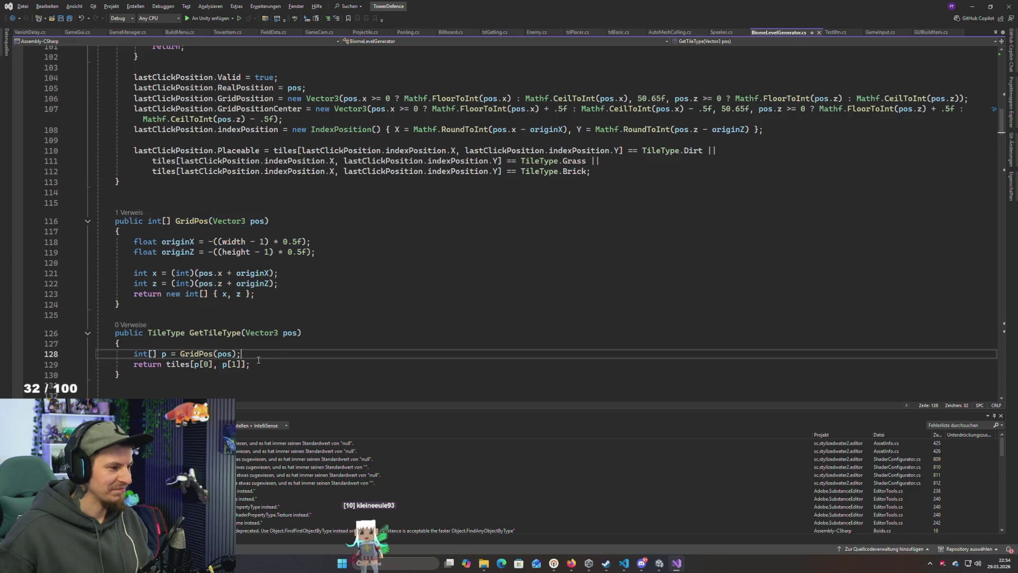
scroll(250, 349, "down", 5)
scroll(251, 350, "down", 6)
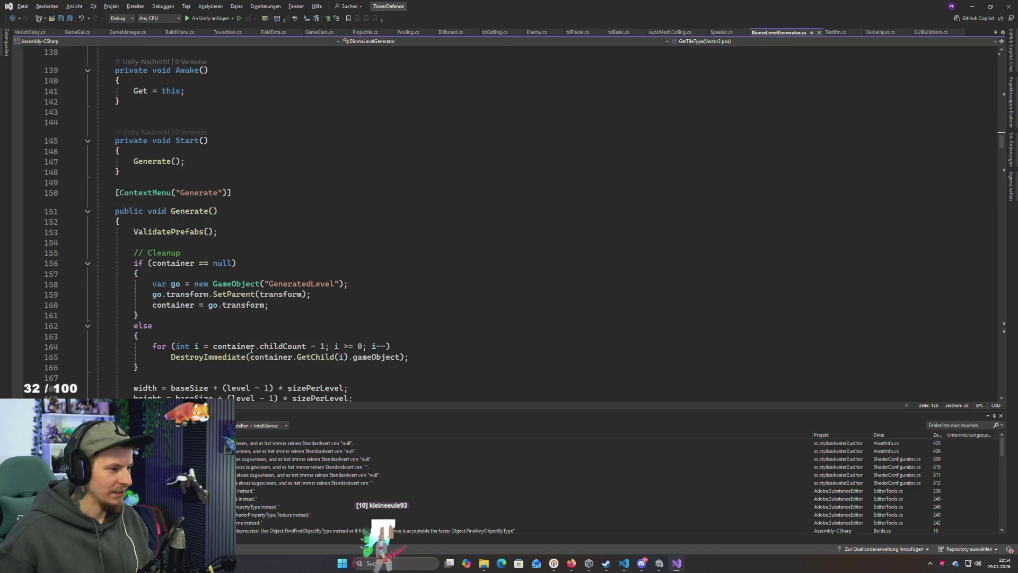
scroll(255, 342, "up", 20)
scroll(256, 338, "up", 20)
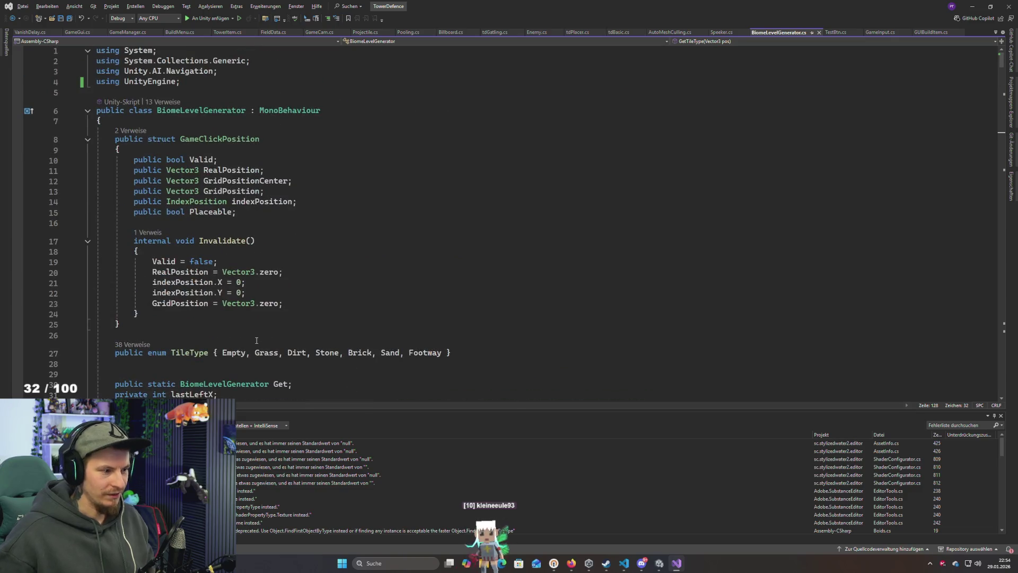
scroll(256, 340, "down", 3)
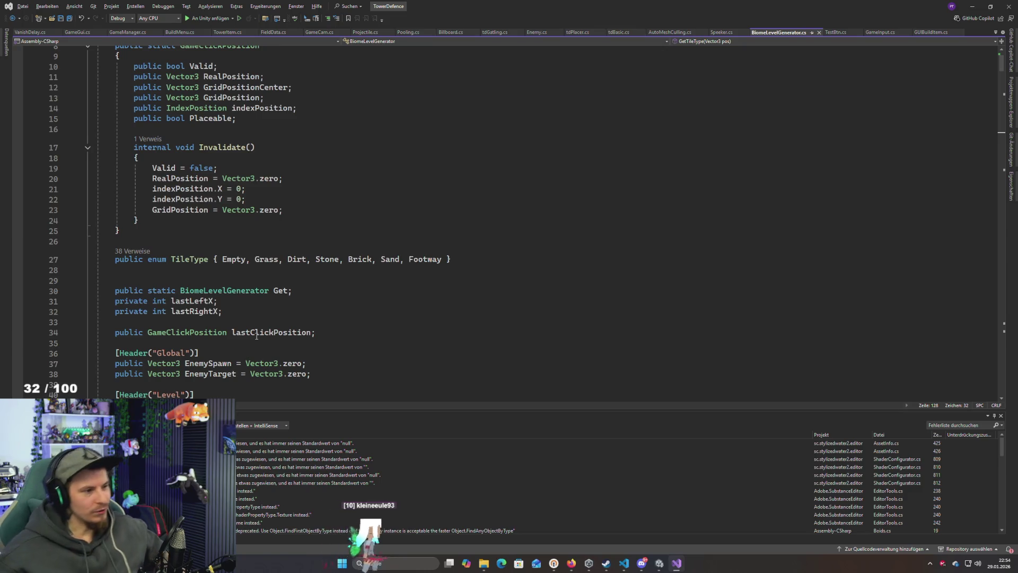
scroll(257, 336, "up", 3)
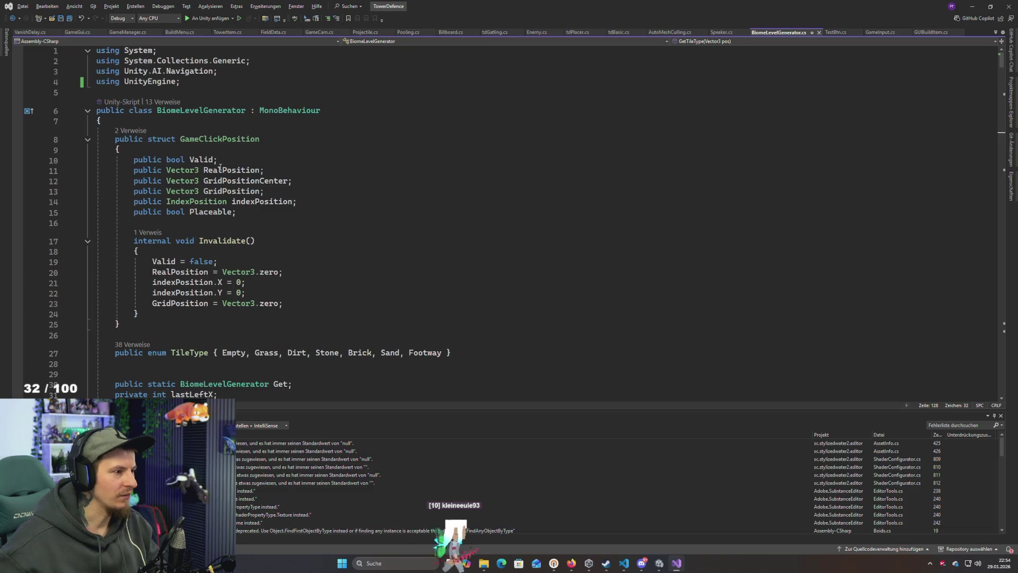
left_click(212, 121)
key("alt+Tab")
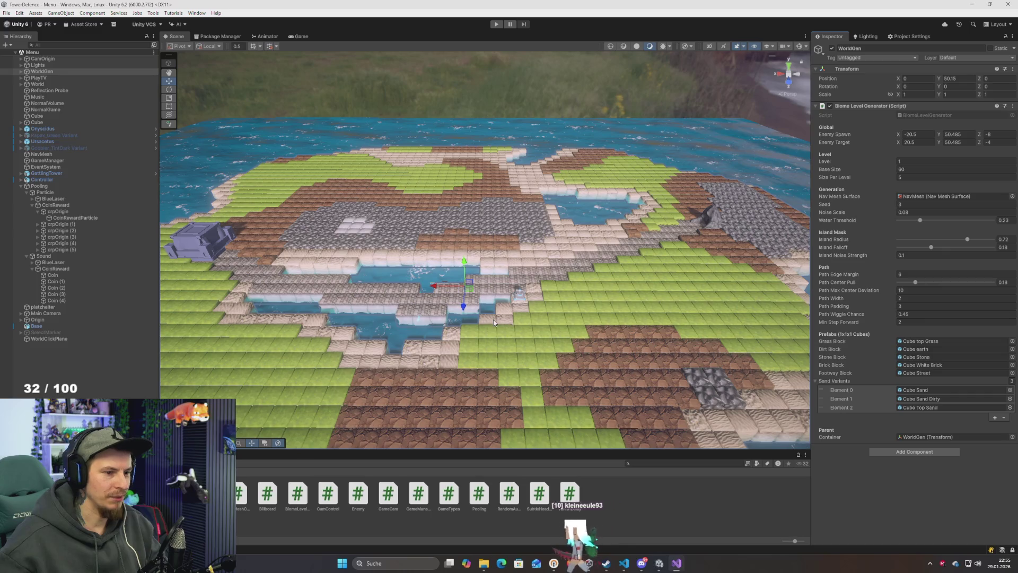
Dismiss the Scene context menu and orbit the camera closer over the grass tiles
right_click(493, 319)
key("Escape")
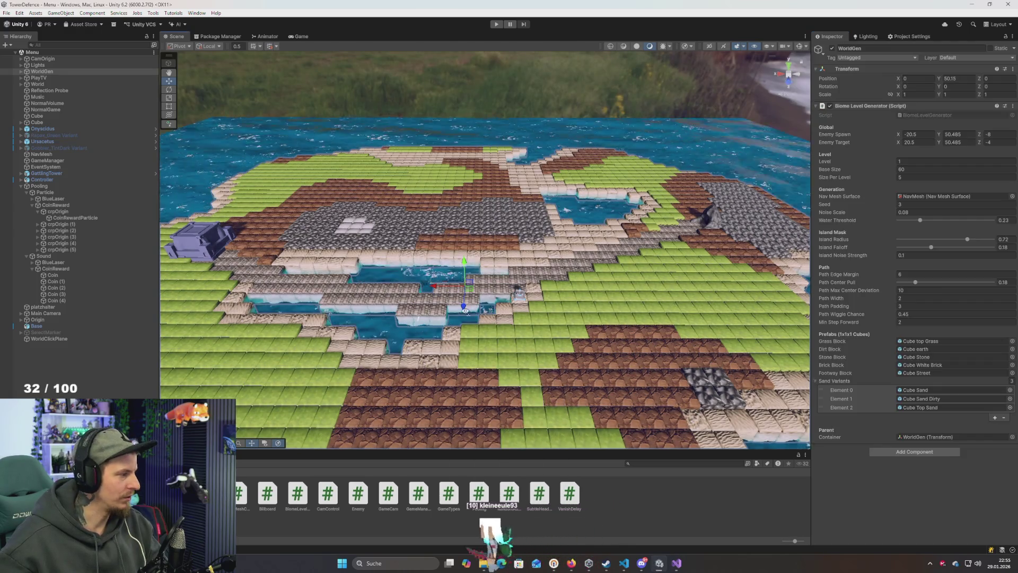
scroll(478, 329, "down", 6)
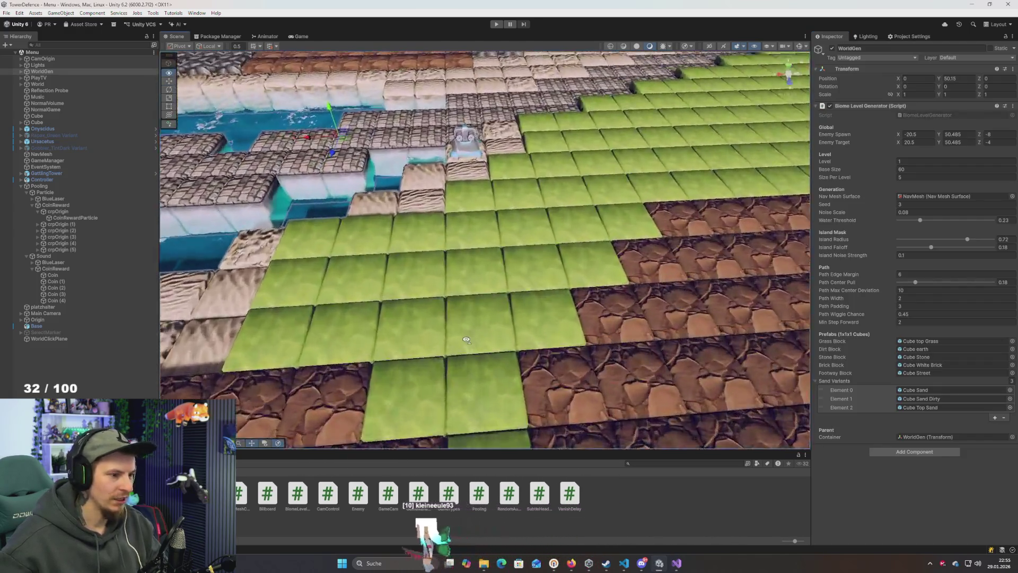
left_click_drag(466, 340, 658, 483)
left_click(663, 462)
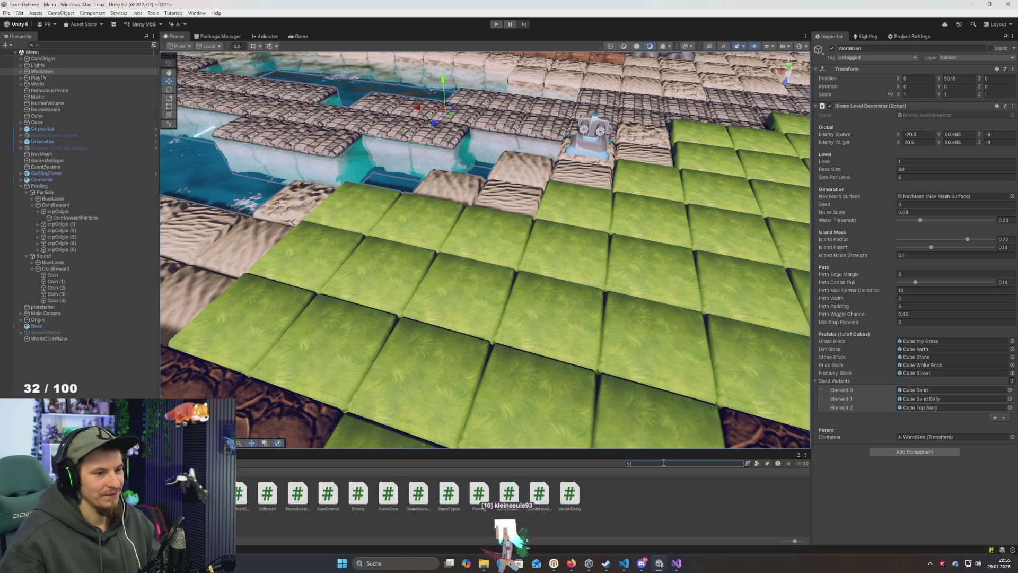
mouse_move(554, 342)
left_mouse_down()
mouse_move(580, 339)
mouse_move(559, 331)
mouse_move(591, 317)
mouse_move(552, 321)
mouse_move(556, 298)
mouse_move(563, 327)
left_mouse_up()
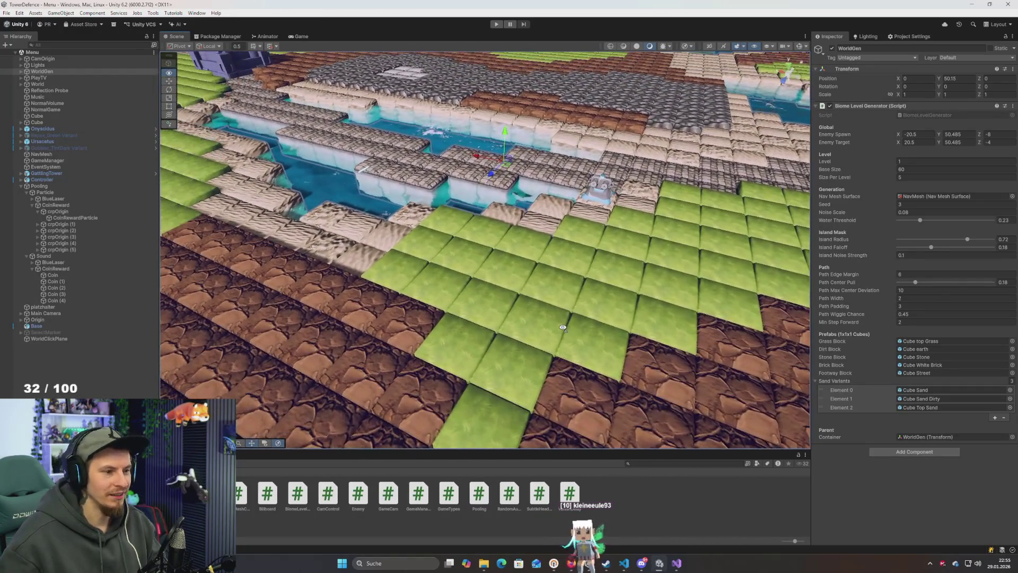
left_click(680, 463)
type("Iron")
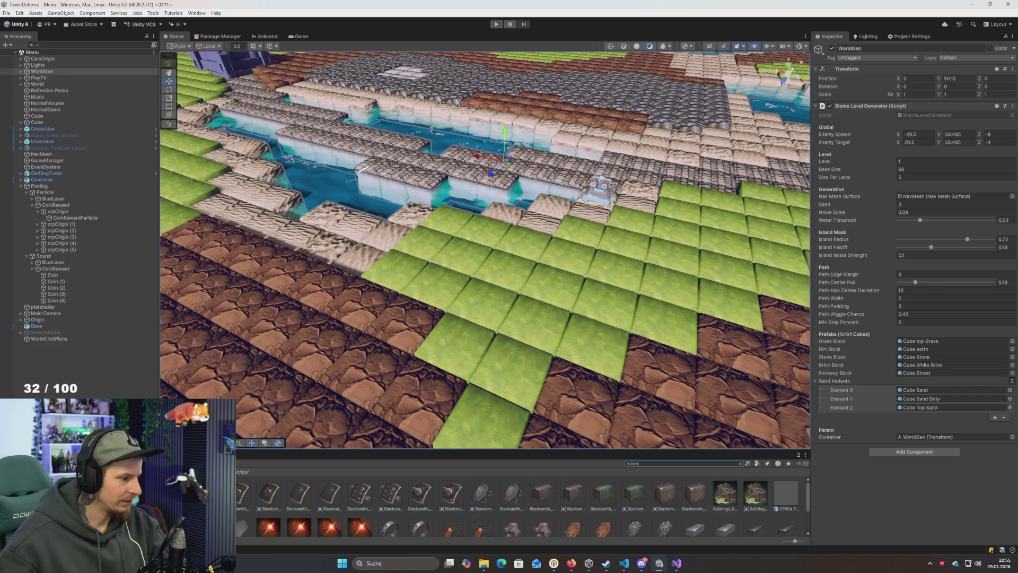
key("Escape")
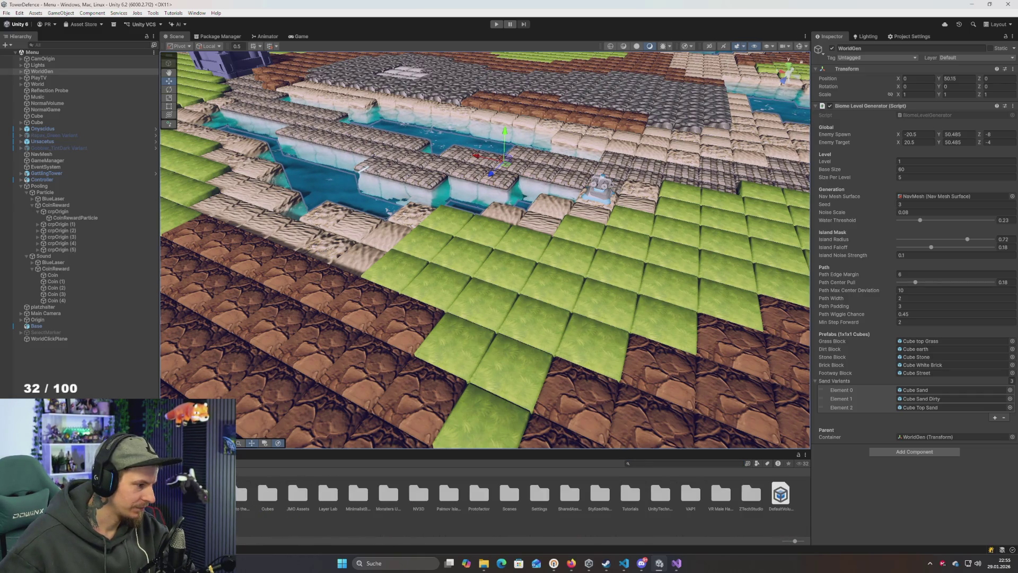
type("t:Model")
key("Escape")
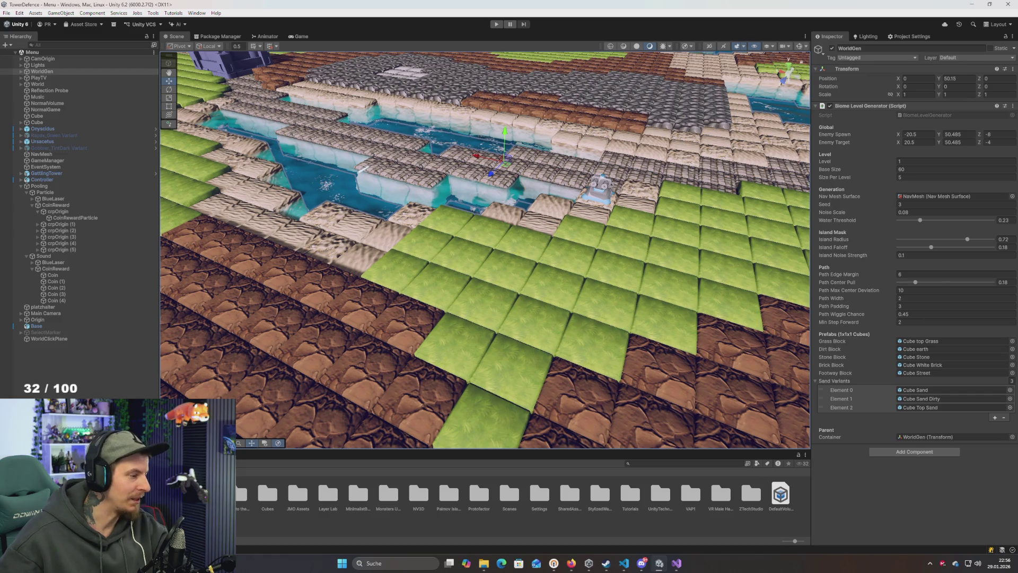
type("t:Material")
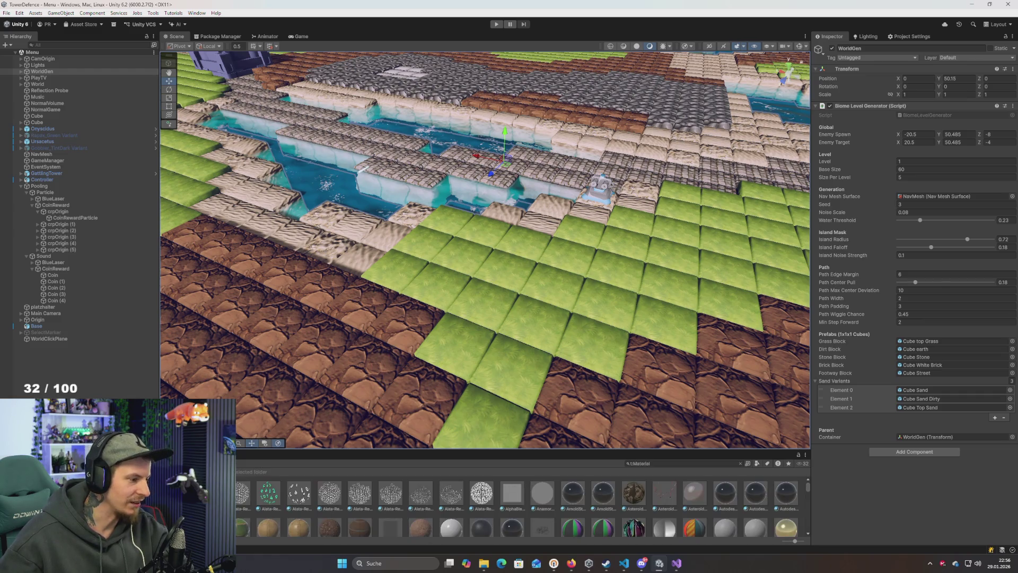
key("Escape")
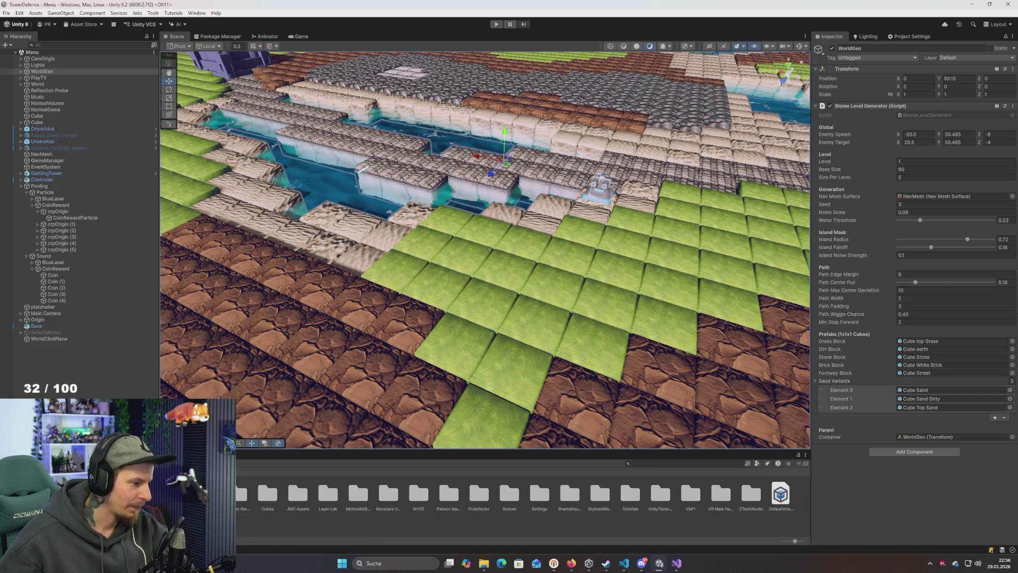
key("alt+Tab")
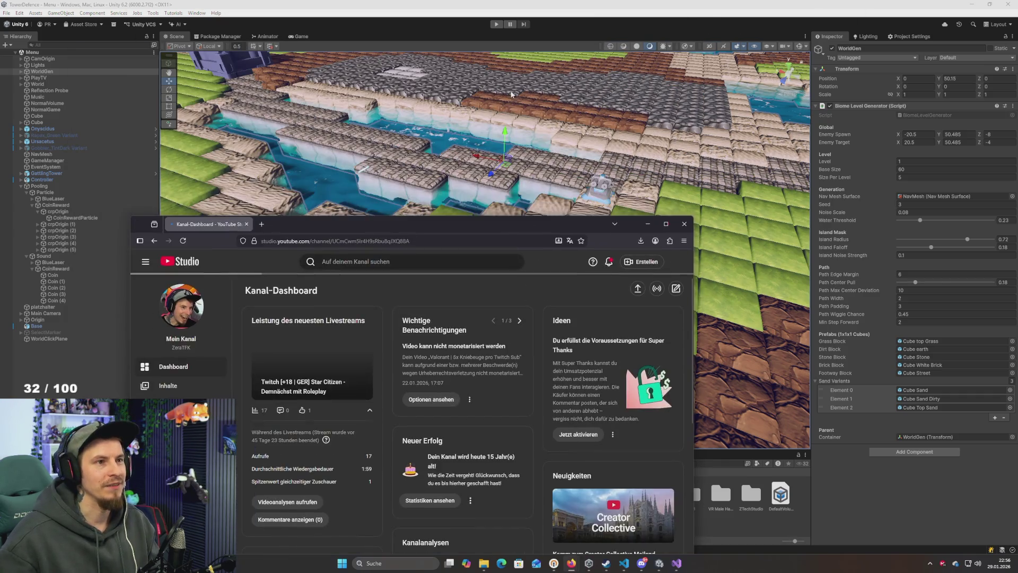
Maximize YouTube Studio, open Inhalte and sort videos by Datum, oldest 2011 uploads first
left_click_drag(389, 226, 562, 90)
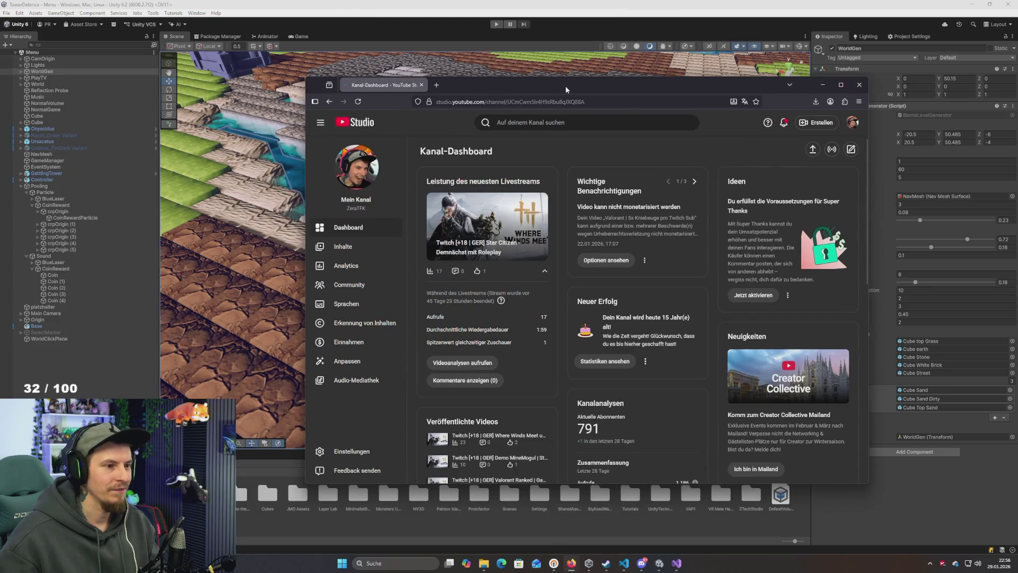
double_click(566, 85)
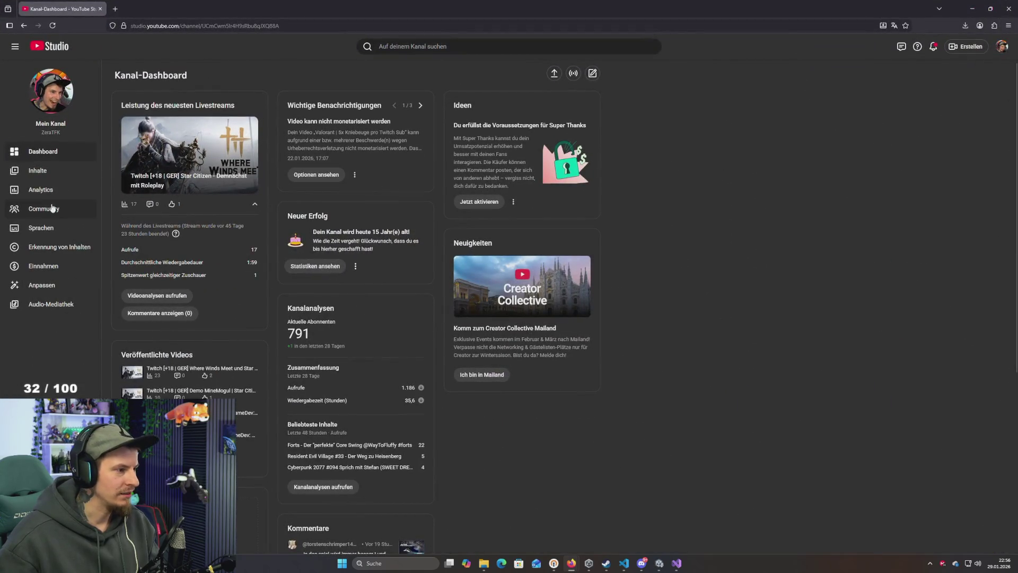
left_click(39, 171)
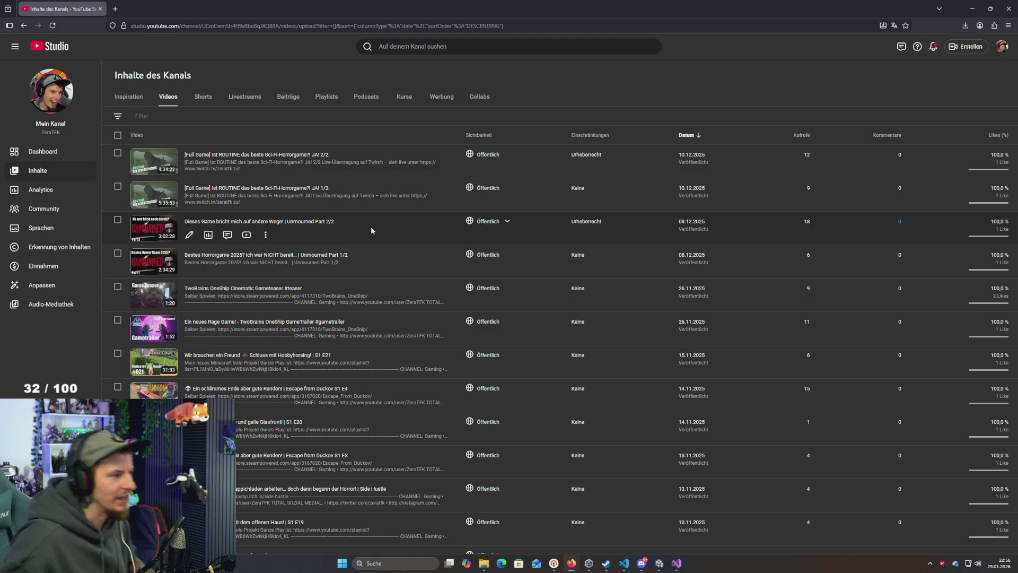
left_click(686, 135)
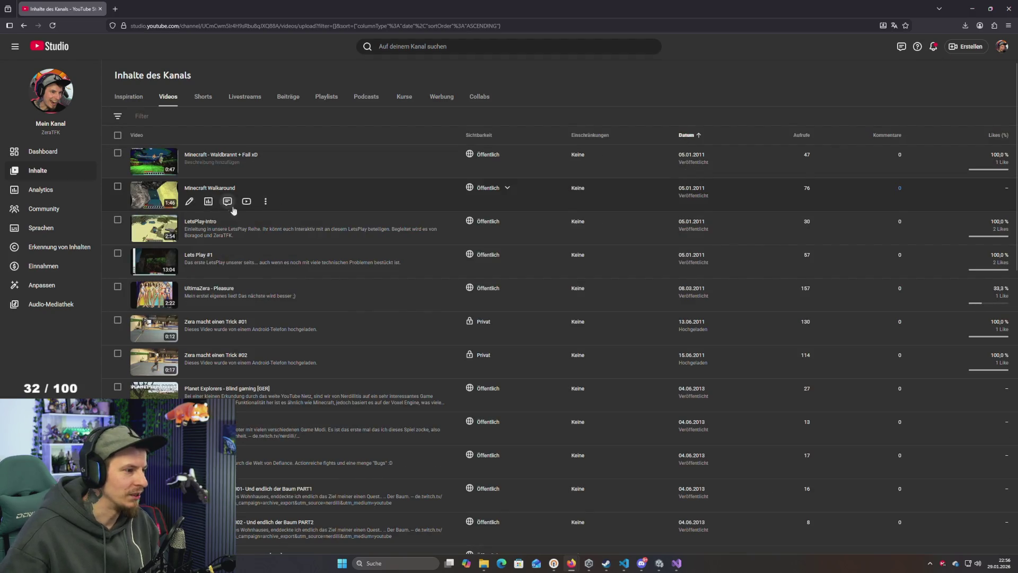
scroll(222, 238, "down", 1)
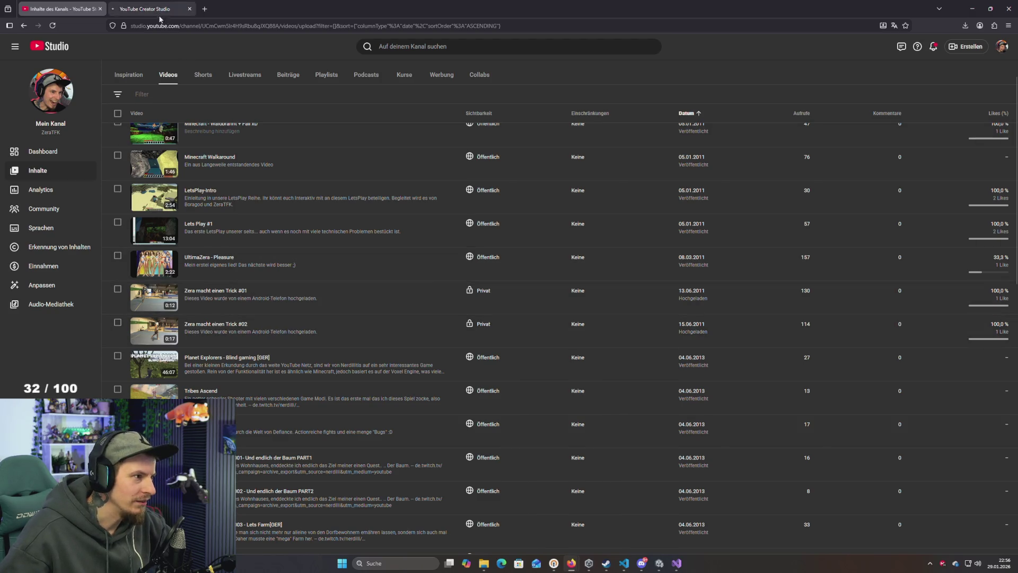
Watch Zera macht einen Trick #01 in a new tab, pausing and resuming, then close it
left_click(147, 10)
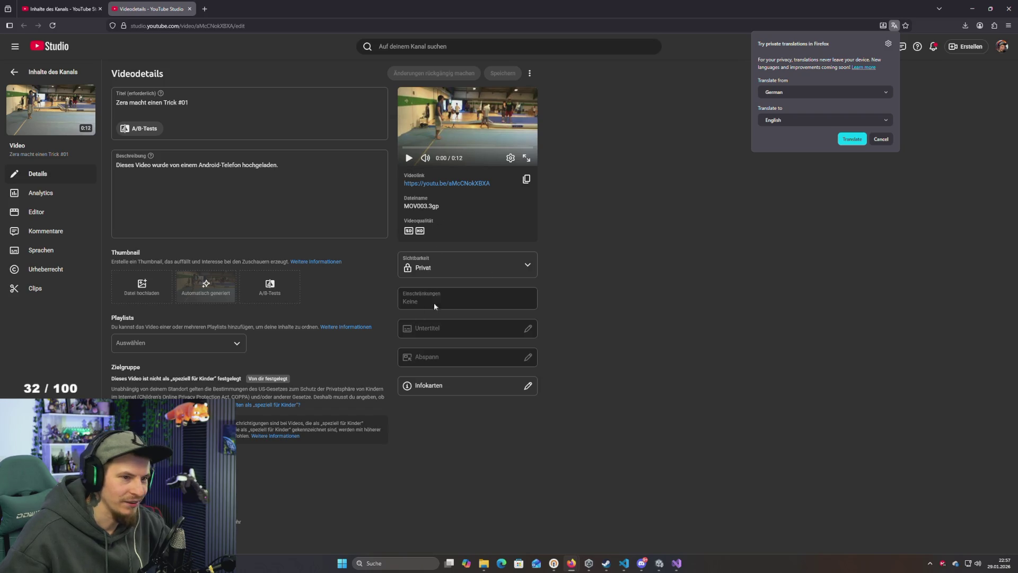
left_click(43, 130)
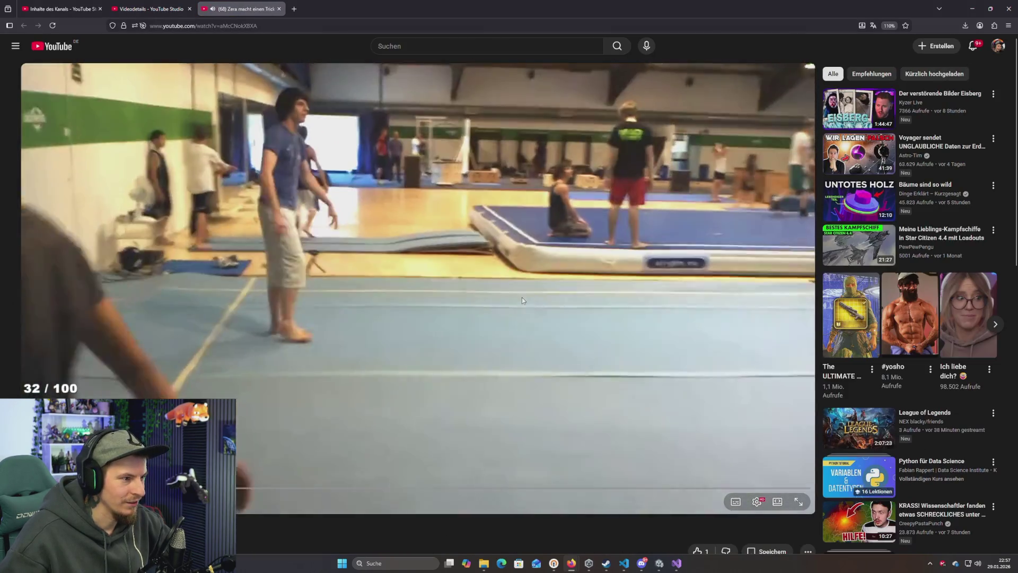
left_click(521, 300)
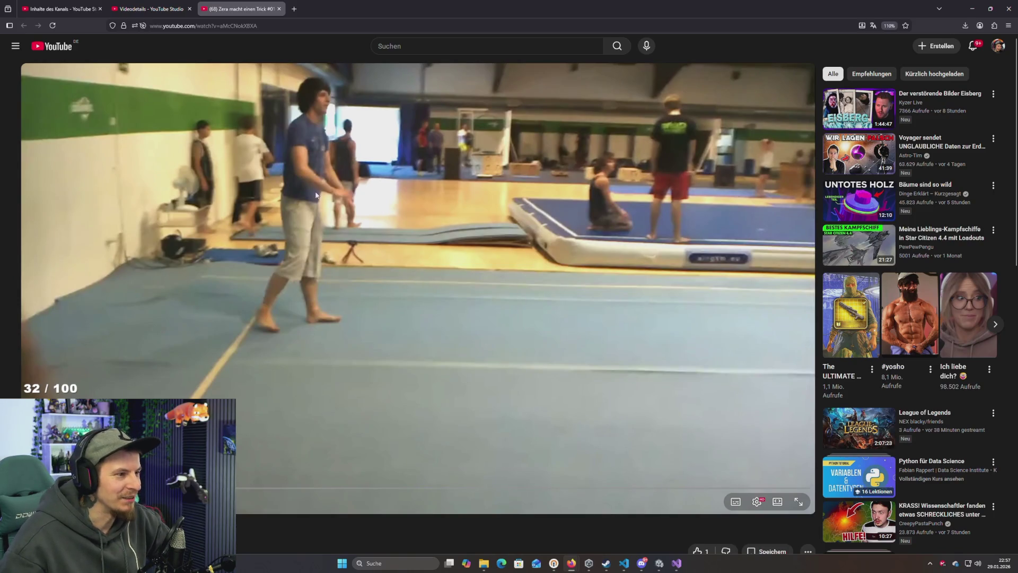
left_click(432, 240)
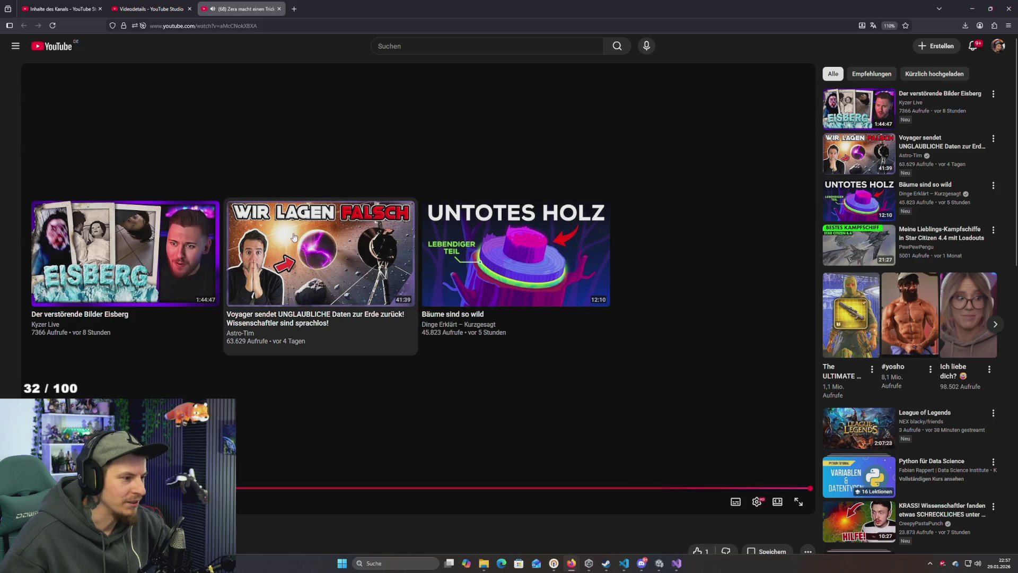
middle_click(234, 9)
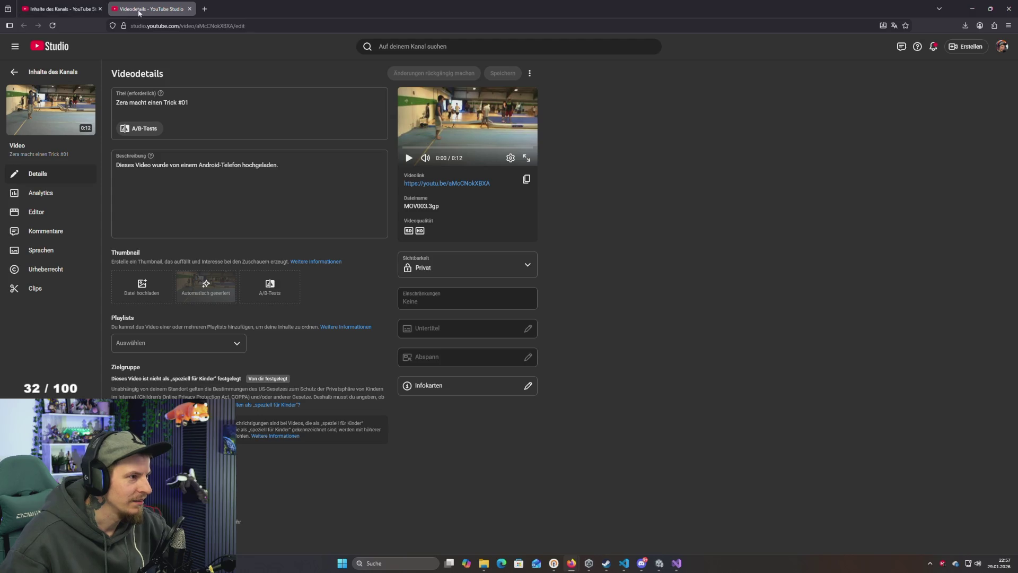
Watch Zera macht einen Trick #02 briefly, close its tabs, then close the browser window
left_click(189, 9)
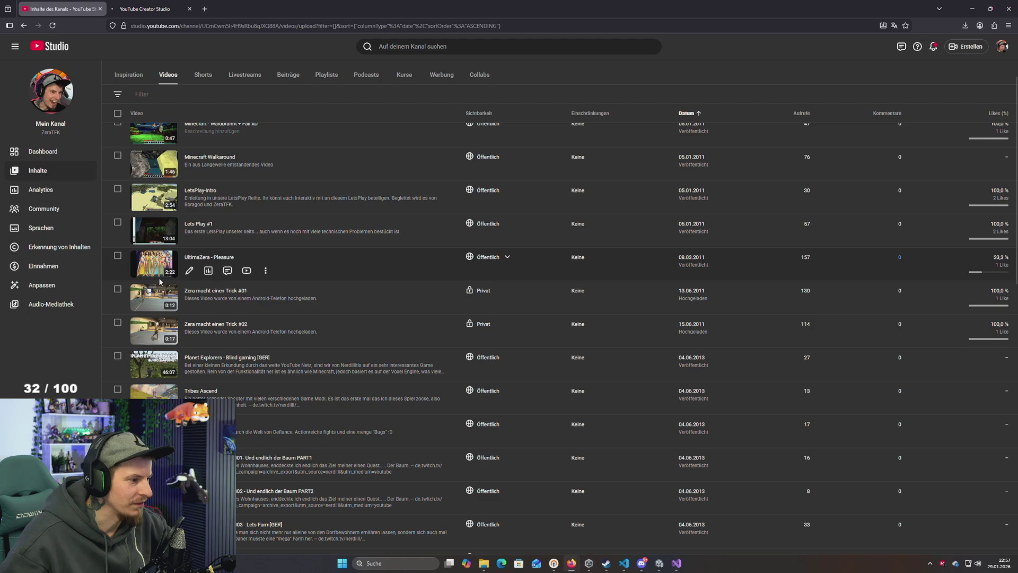
left_click(143, 9)
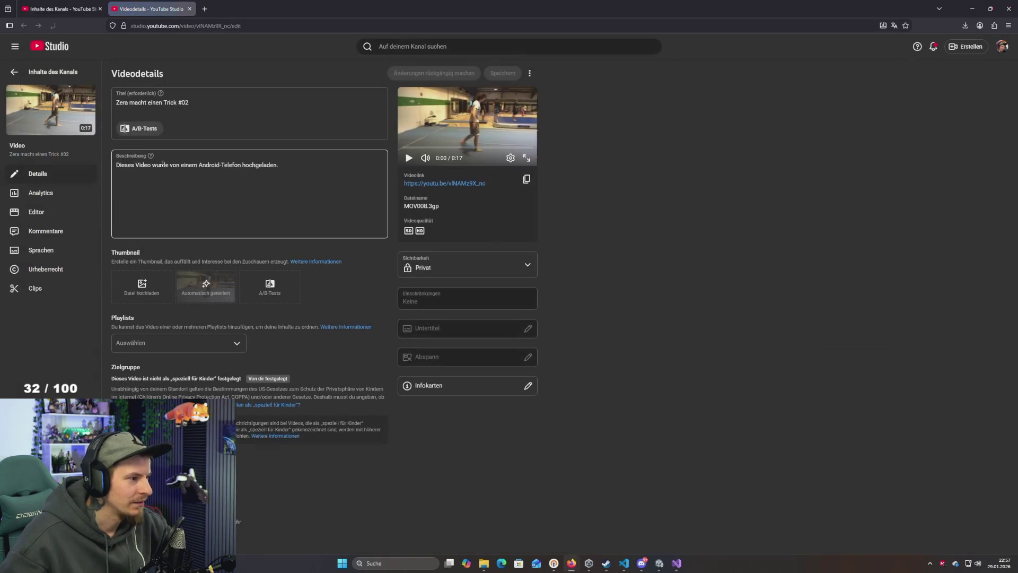
left_click(67, 112)
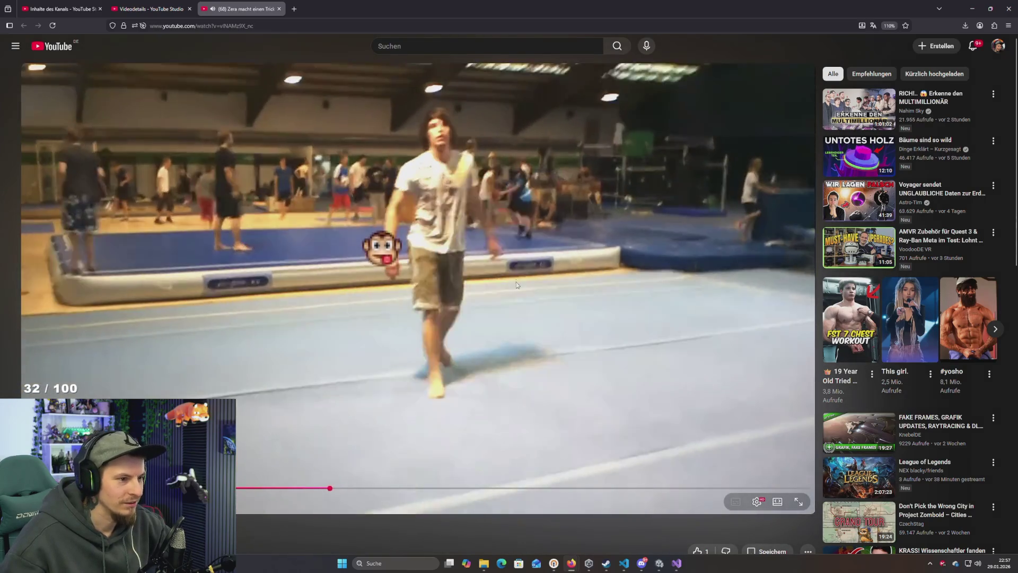
left_click(596, 354)
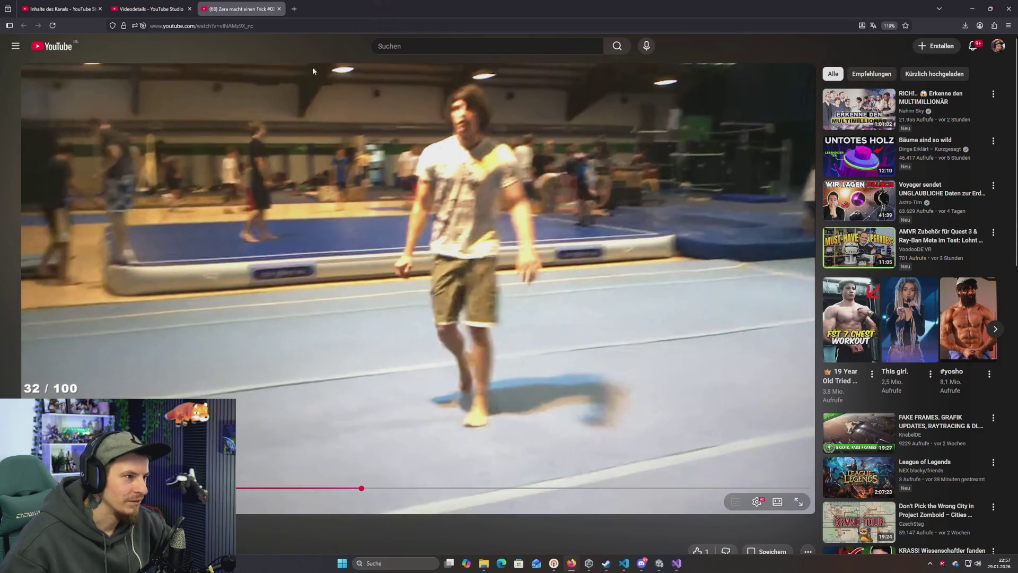
left_click(279, 9)
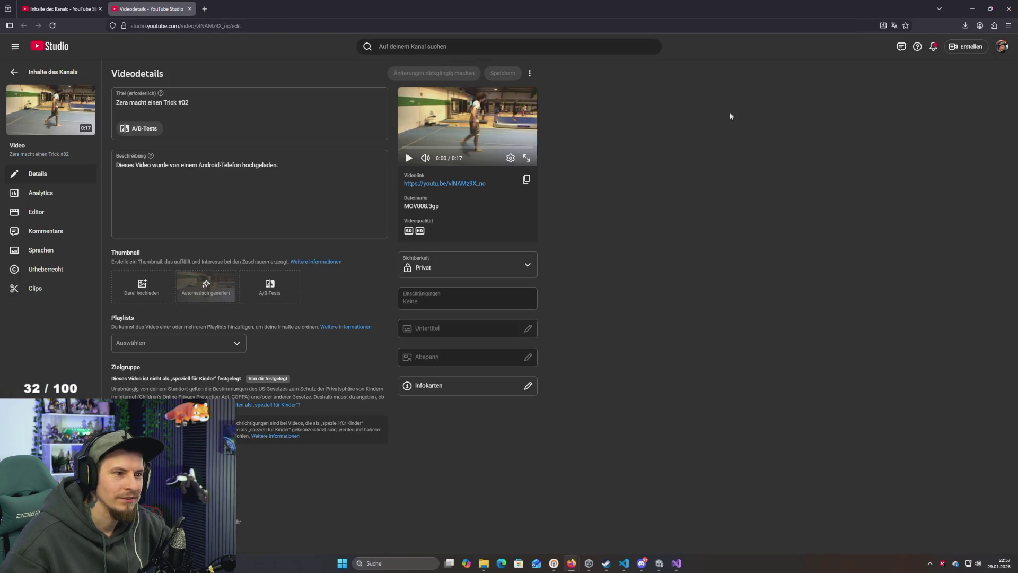
left_click(1007, 12)
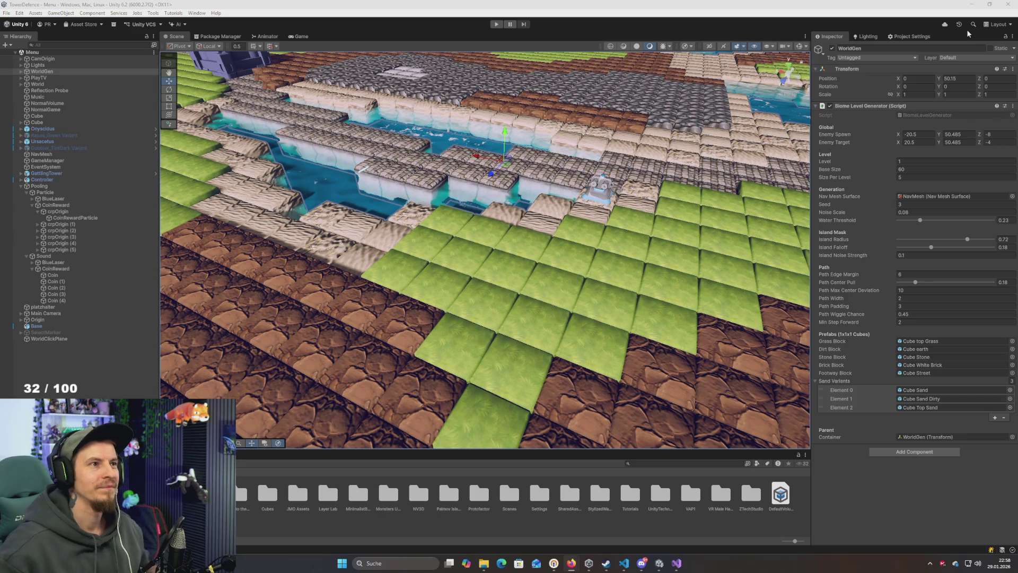
mouse_move(695, 209)
left_mouse_down()
mouse_move(705, 275)
mouse_move(711, 232)
left_mouse_up()
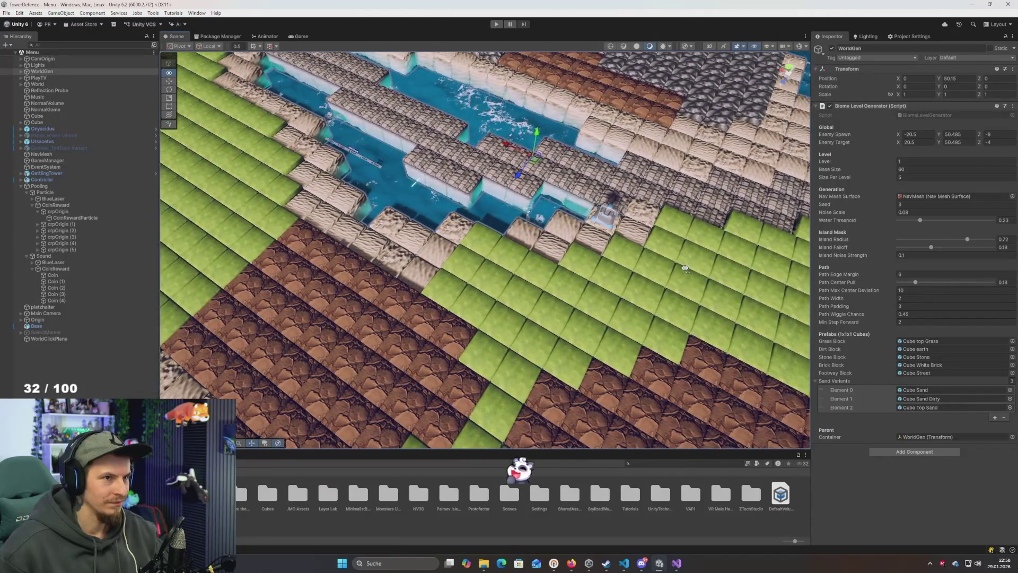
left_click_drag(685, 268, 699, 258)
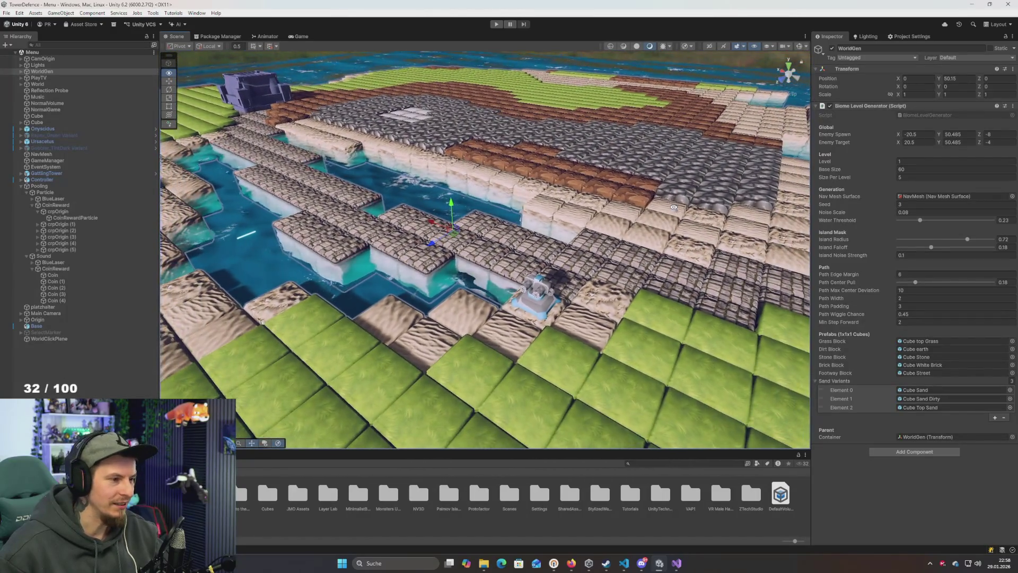
mouse_move(673, 207)
left_mouse_down()
mouse_move(628, 240)
mouse_move(685, 232)
left_mouse_up()
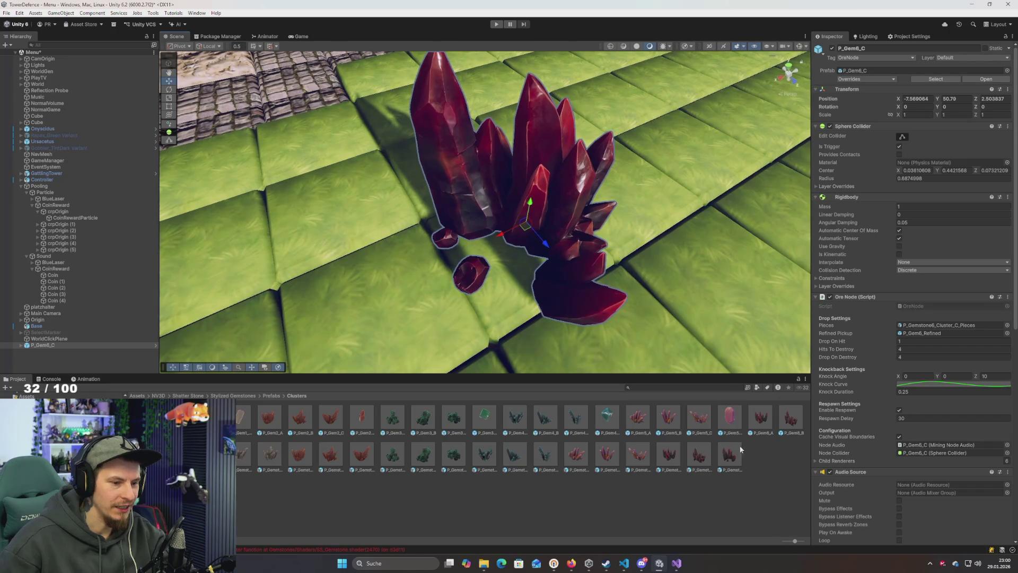
Try red gem clusters such as P_Gem6_C on the grass, remove them, and place brown P_Gem2_B
mouse_move(509, 225)
left_mouse_down()
mouse_move(668, 470)
mouse_move(514, 223)
left_mouse_up()
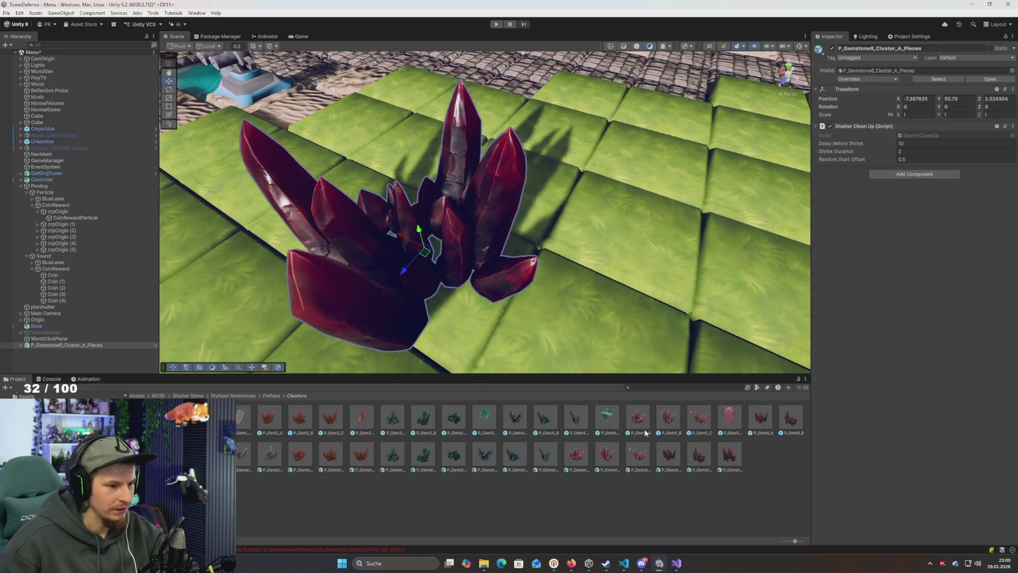
key("ctrl+z")
mouse_move(543, 331)
left_mouse_down()
mouse_move(444, 281)
mouse_move(477, 403)
mouse_move(546, 334)
mouse_move(444, 255)
mouse_move(454, 243)
mouse_move(445, 255)
left_mouse_up()
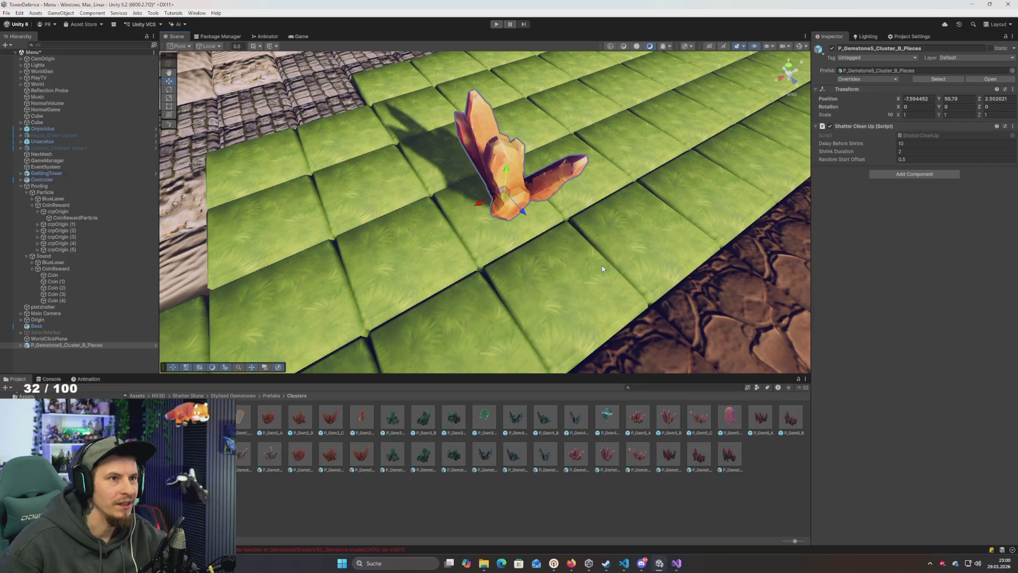
key("Delete")
mouse_move(546, 265)
left_mouse_down()
mouse_move(536, 213)
mouse_move(530, 258)
mouse_move(528, 245)
left_mouse_up()
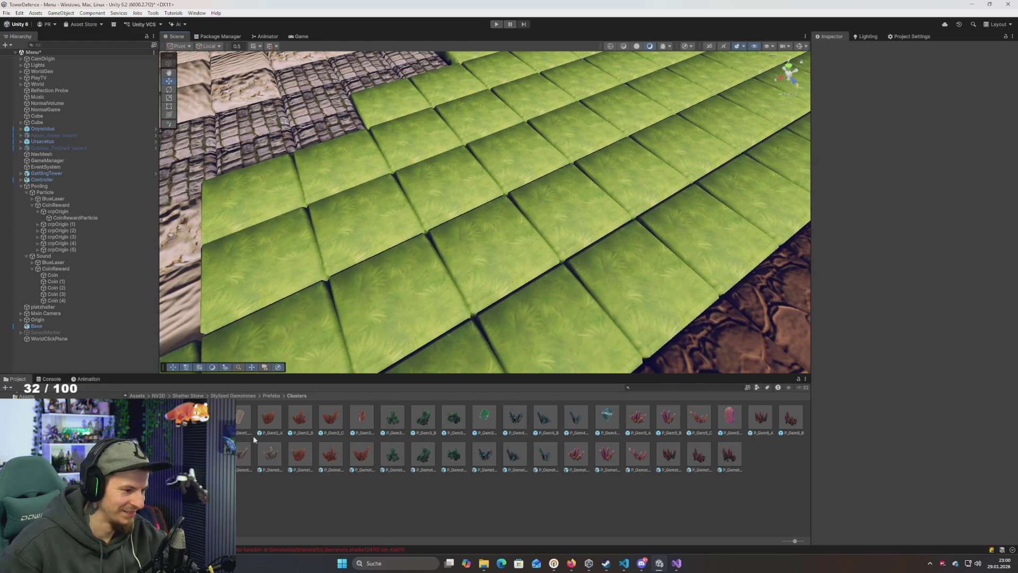
mouse_move(341, 450)
left_mouse_down()
mouse_move(375, 296)
mouse_move(507, 234)
mouse_move(496, 233)
left_mouse_up()
key("ctrl+z")
mouse_move(339, 426)
left_mouse_down()
mouse_move(489, 215)
mouse_move(466, 218)
mouse_move(476, 234)
mouse_move(369, 244)
mouse_move(713, 247)
mouse_move(719, 228)
left_mouse_up()
Select the crystal's SM_Gemstone2_Cluster_B_LOD0 mesh and expand its M_Gem2 material settings
scroll(883, 332, "down", 10)
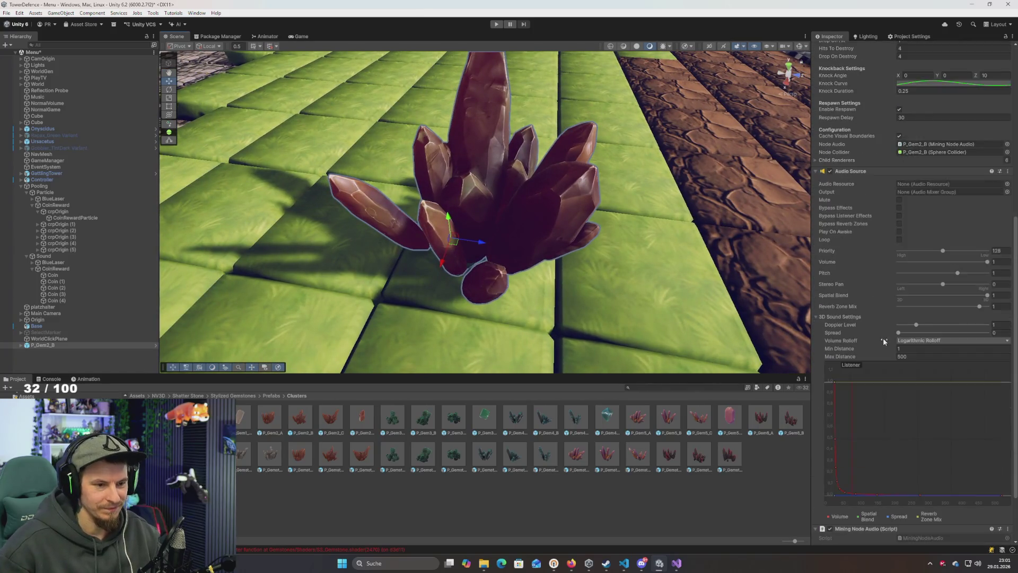
scroll(883, 337, "down", 3)
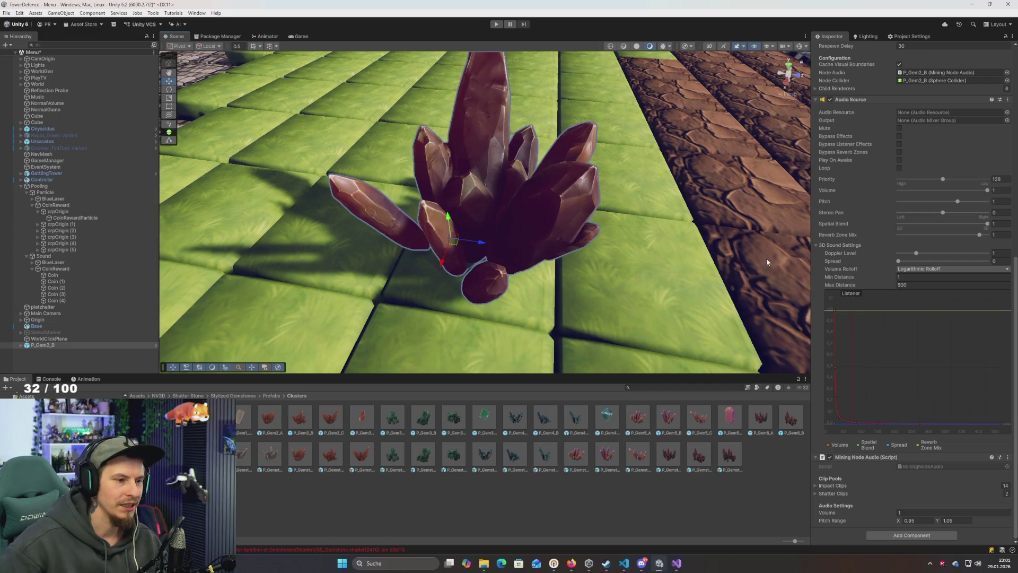
mouse_move(662, 256)
left_mouse_down()
mouse_move(650, 262)
mouse_move(524, 212)
mouse_move(618, 236)
left_mouse_up()
left_click(524, 212)
left_click(815, 275)
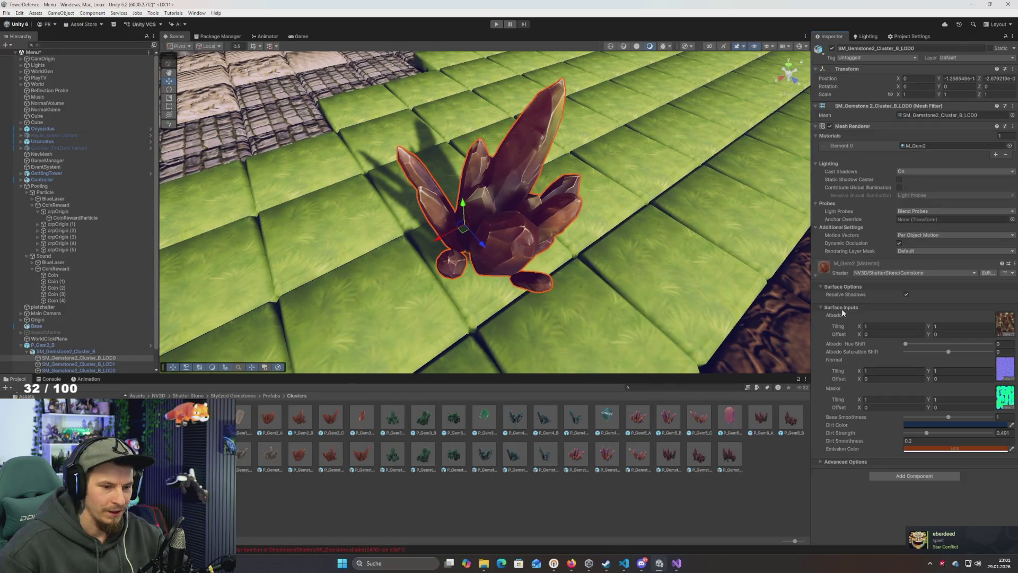
Give M_Gem2 a red-orange HDR emission colour at intensity 1
left_click_drag(972, 336, 988, 309)
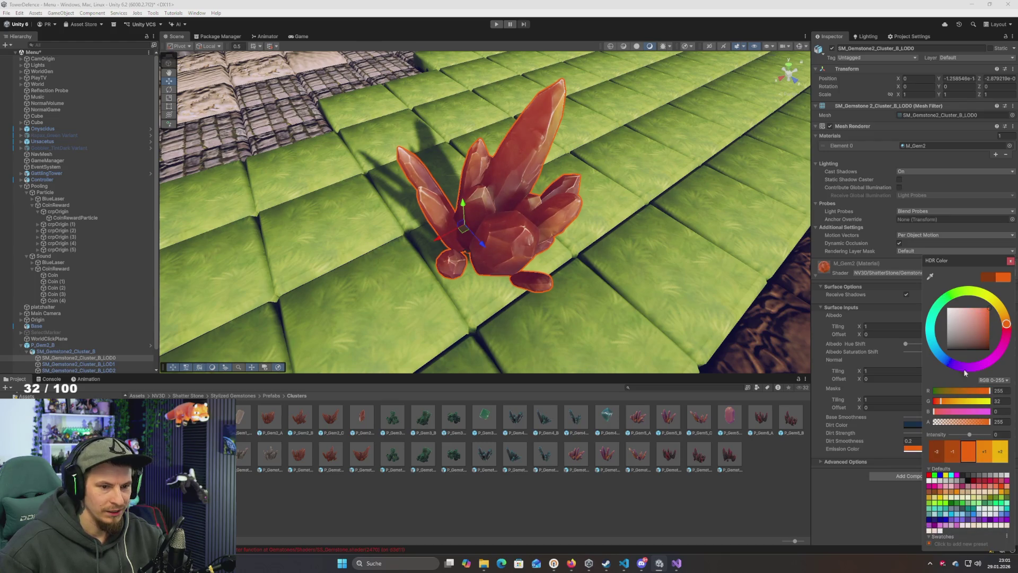
left_click(984, 435)
left_click_drag(984, 436, 975, 436)
left_click_drag(982, 318, 1006, 328)
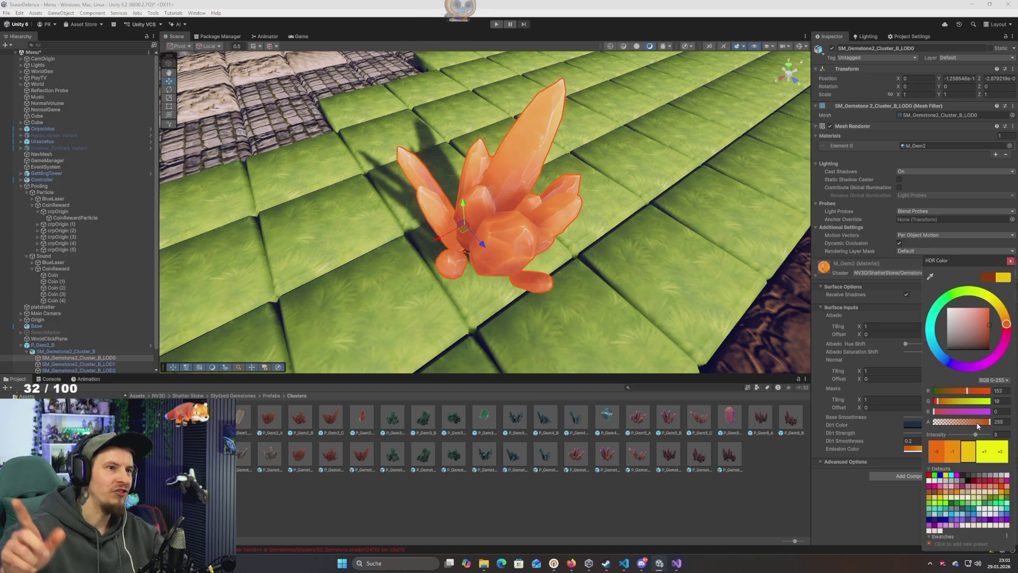
left_click_drag(975, 435, 978, 438)
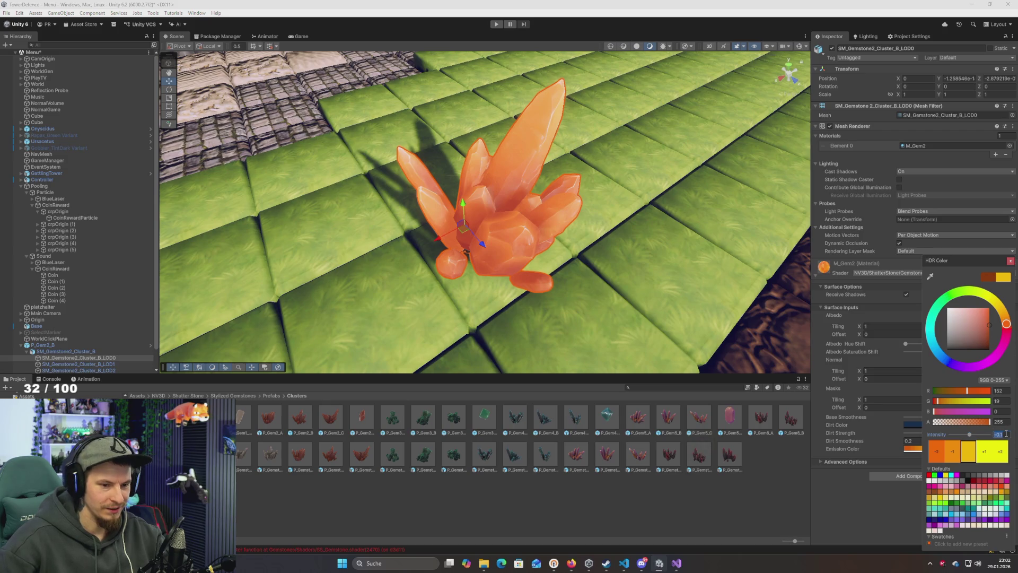
type("1")
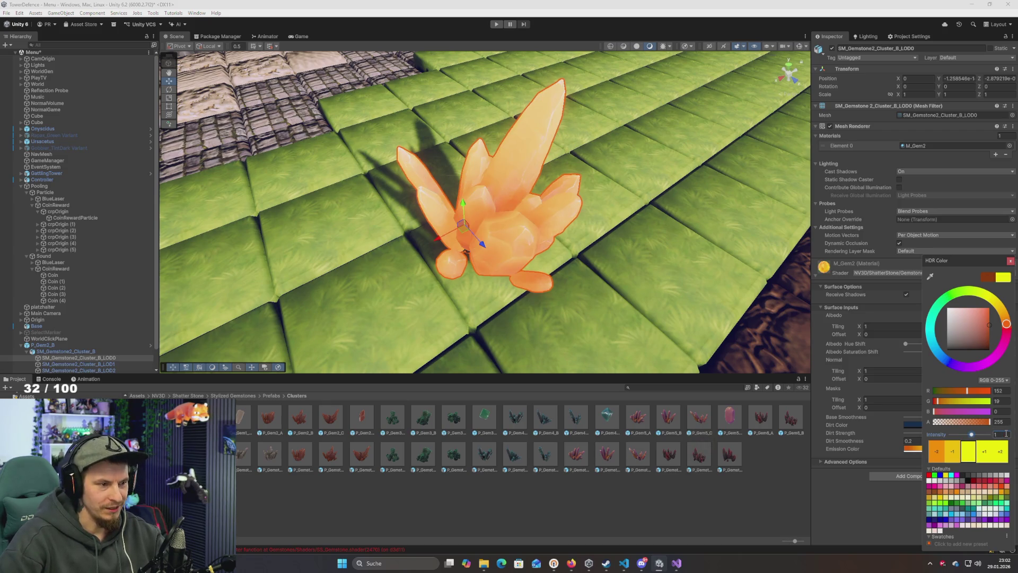
key("Return")
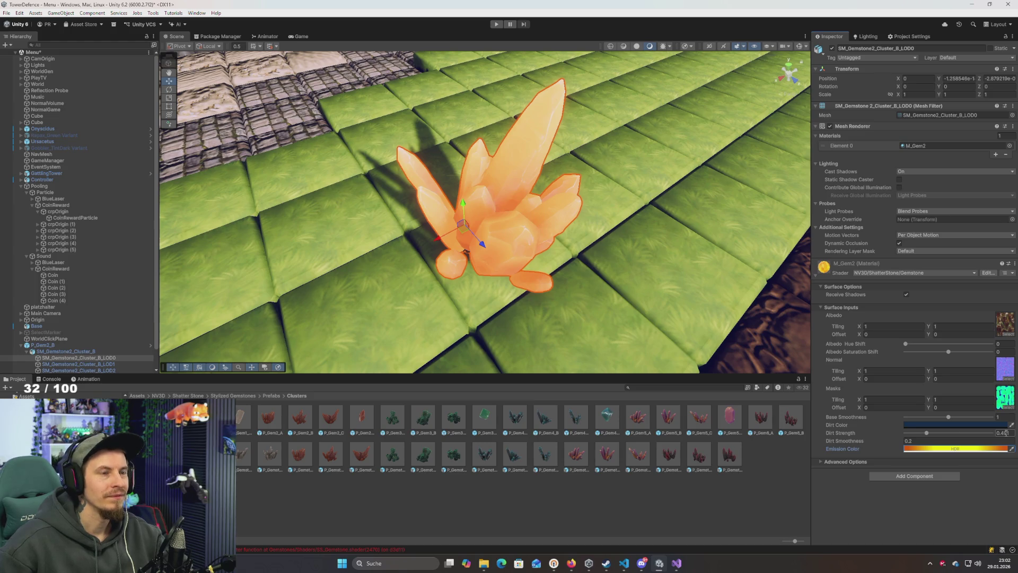
scroll(677, 267, "up", 6)
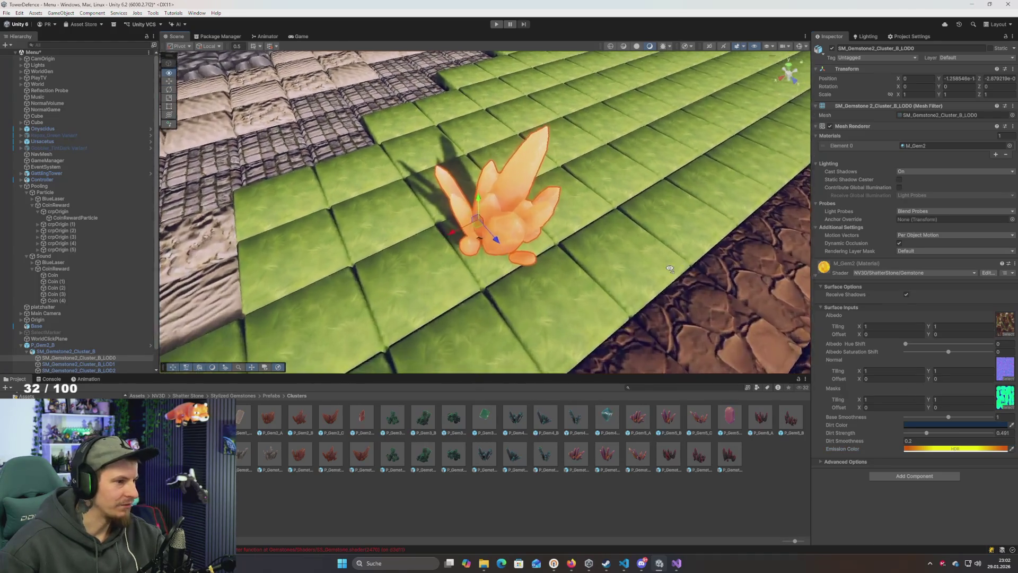
Scale the gem cluster down to about a quarter of its size
scroll(675, 268, "down", 5)
scroll(677, 273, "up", 3)
scroll(678, 282, "down", 3)
scroll(678, 281, "up", 3)
scroll(678, 278, "down", 4)
scroll(678, 273, "up", 4)
scroll(678, 269, "down", 2)
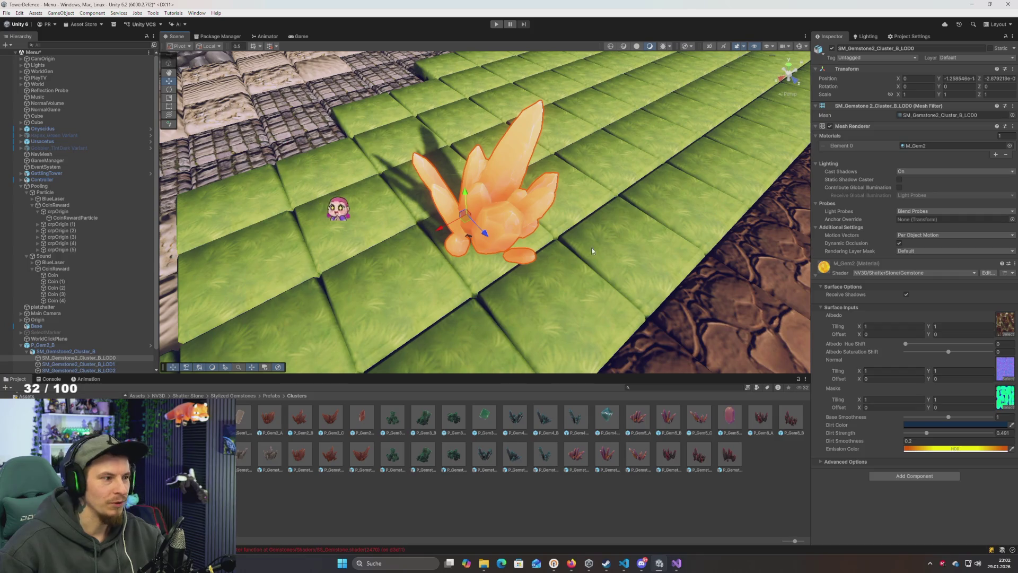
mouse_move(715, 253)
left_mouse_down()
mouse_move(663, 253)
mouse_move(700, 253)
mouse_move(686, 253)
mouse_move(682, 234)
mouse_move(684, 252)
mouse_move(690, 232)
left_mouse_up()
scroll(691, 231, "up", 6)
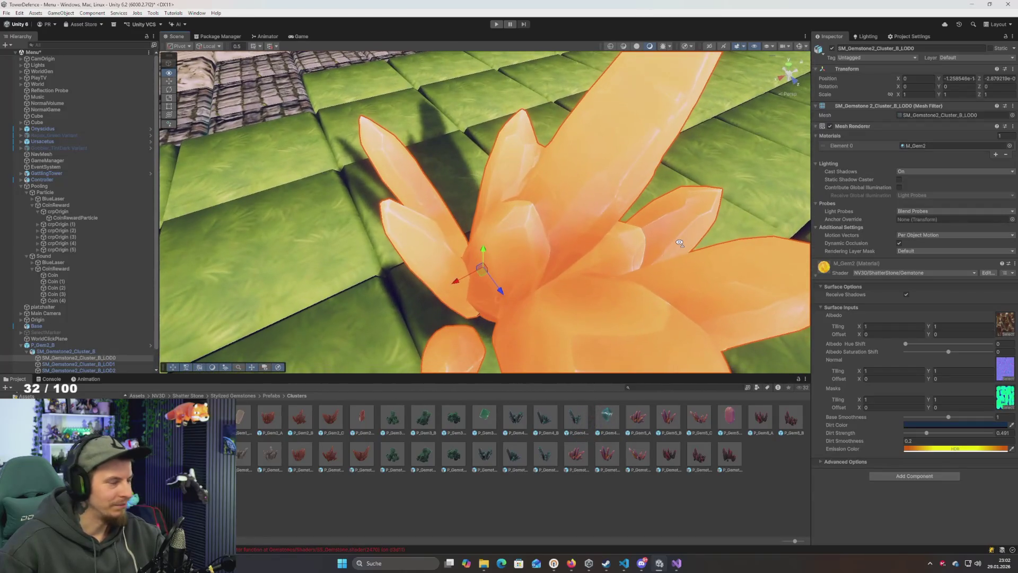
scroll(680, 242, "down", 8)
key("e")
key("r")
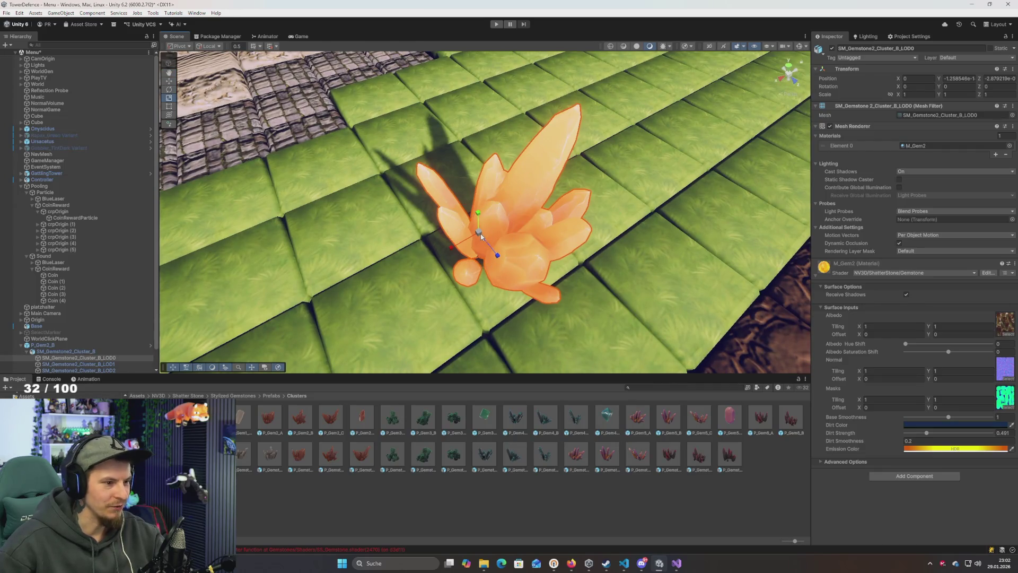
mouse_move(481, 236)
left_mouse_down()
mouse_move(564, 265)
mouse_move(489, 245)
left_mouse_up()
Duplicate the shrunken gem and move the copy further along Z
key("ctrl+d")
left_click(514, 251)
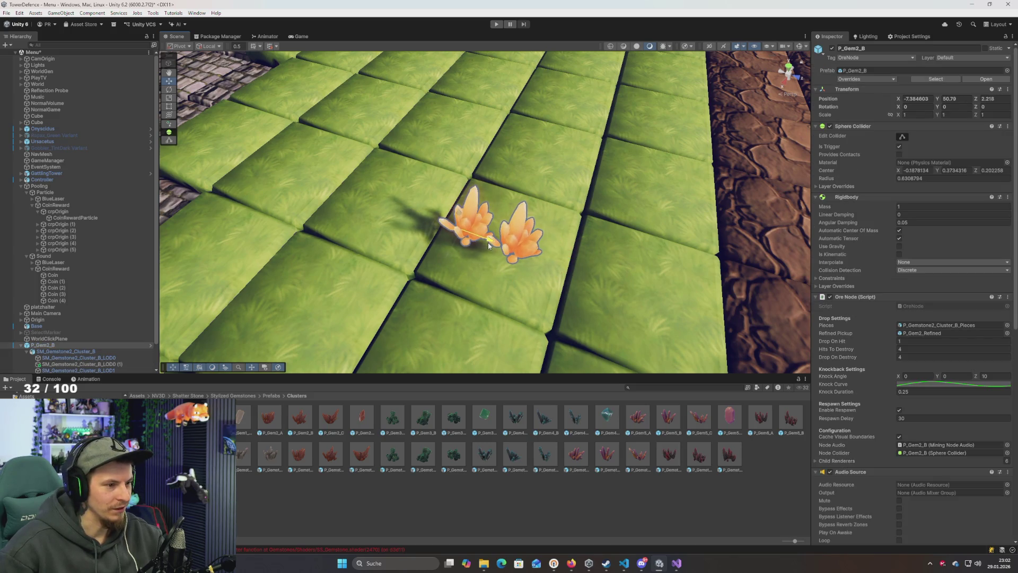
left_click(513, 251)
left_click_drag(545, 262, 599, 278)
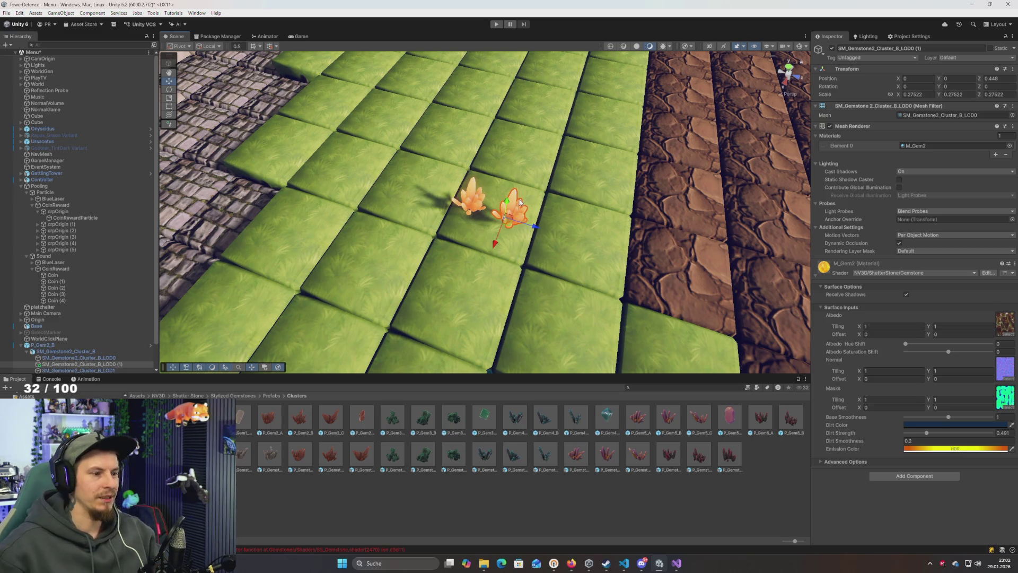
left_click_drag(541, 225, 564, 339)
mouse_move(606, 173)
left_mouse_down()
mouse_move(582, 170)
mouse_move(527, 65)
left_mouse_up()
Undo the duplicate and the shrink, then start the game in Play mode
key("ctrl+z")
key("f")
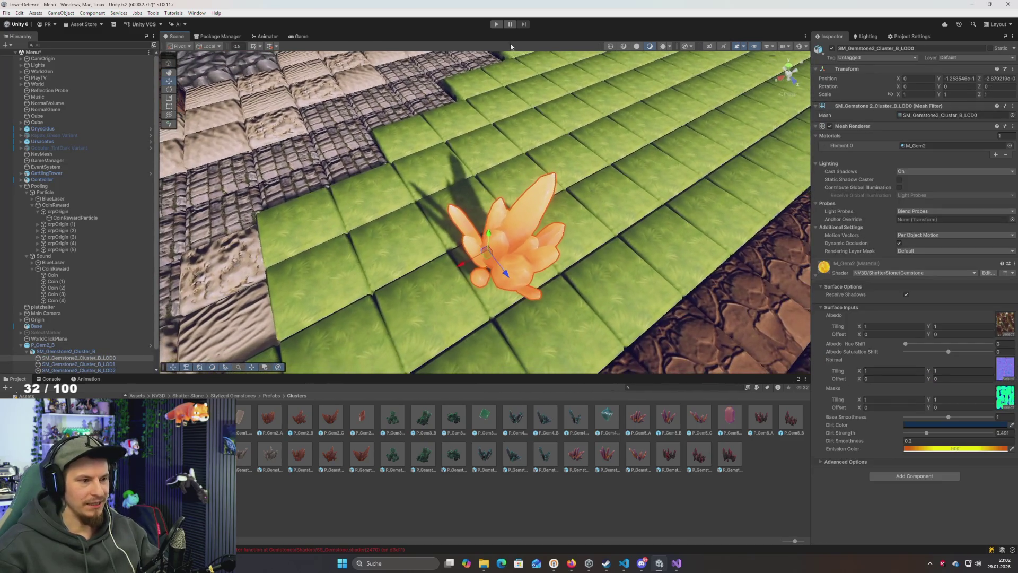
left_click(495, 25)
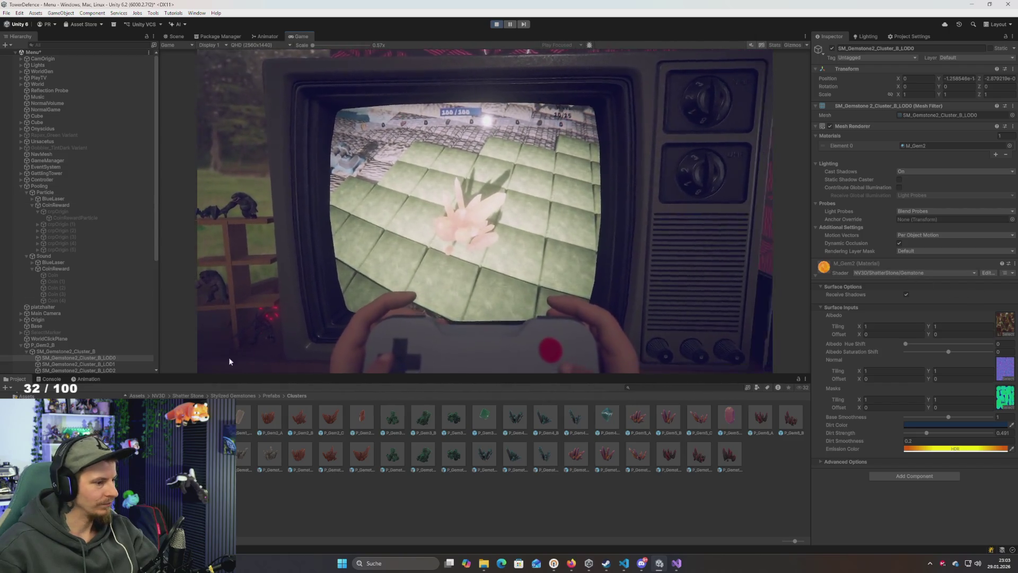
Raise the LOD0 mesh's M_Gem2 emission intensity to 8
scroll(80, 297, "down", 5)
left_click(77, 233)
left_click(79, 238)
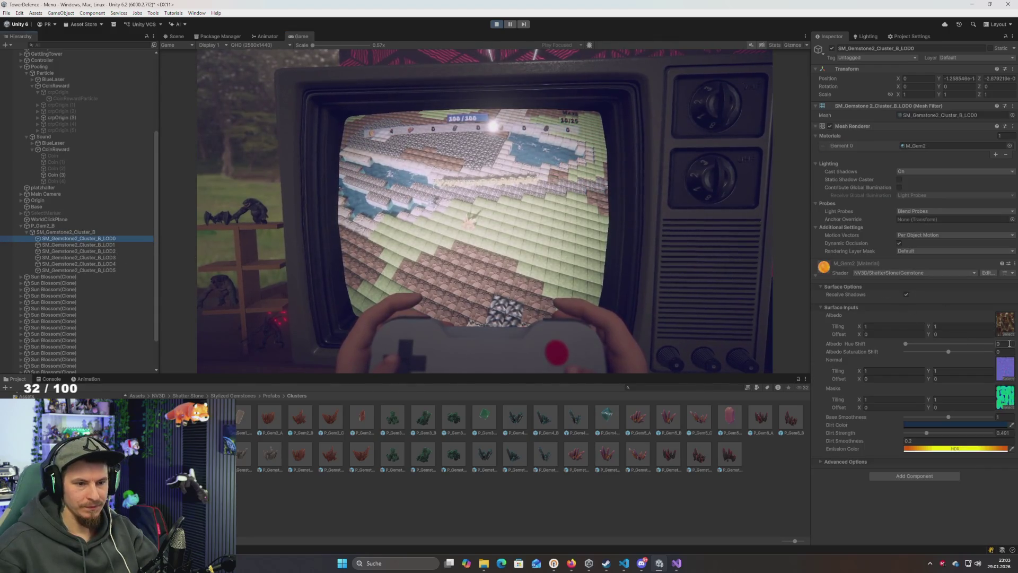
left_click(958, 450)
mouse_move(980, 436)
left_mouse_down()
mouse_move(990, 437)
mouse_move(977, 435)
left_mouse_up()
left_click(899, 391)
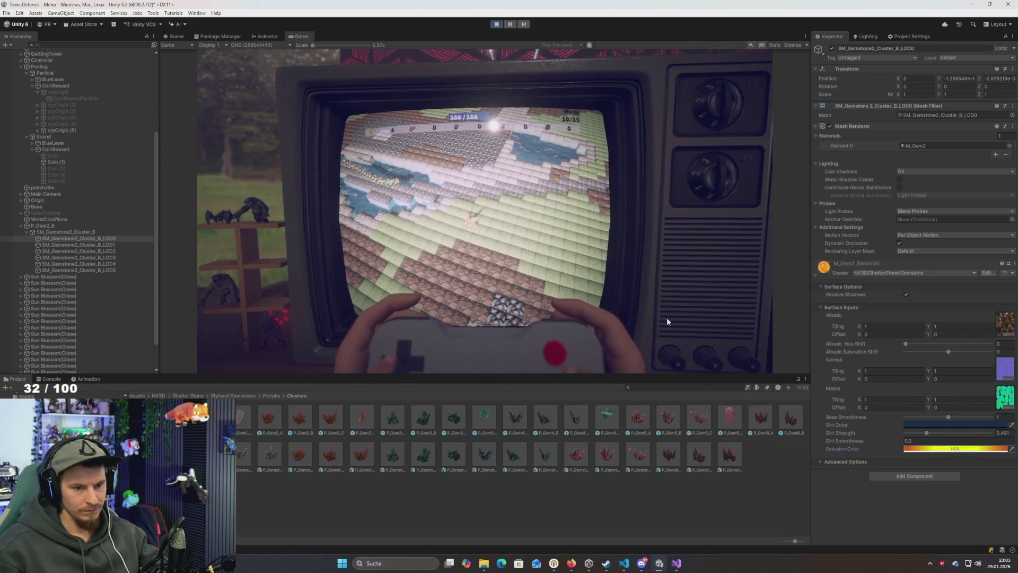
Reselect the gem's LOD0 mesh, then go to the scene's Lights in the Hierarchy
left_click(66, 232)
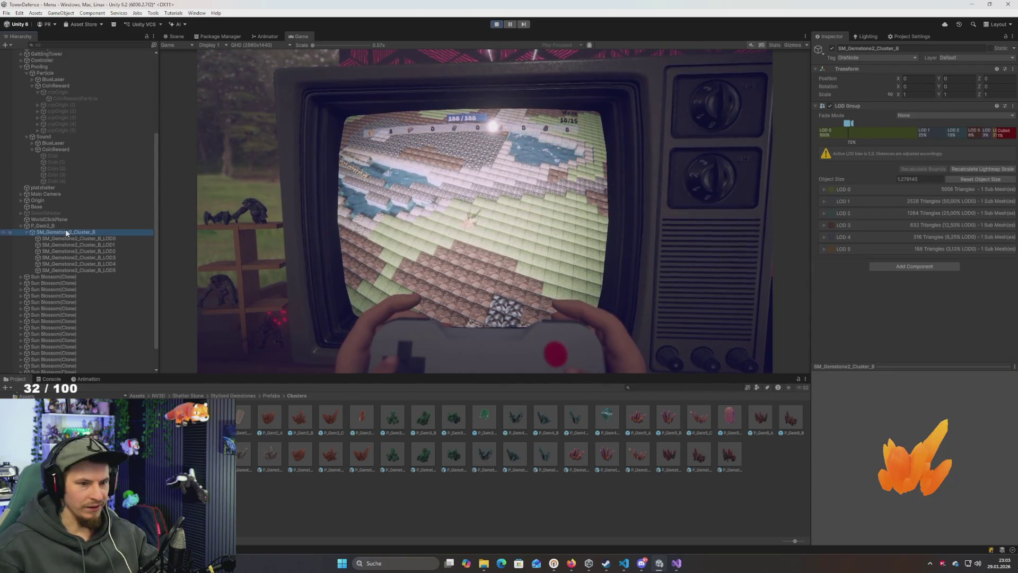
left_click(65, 238)
left_click(495, 250)
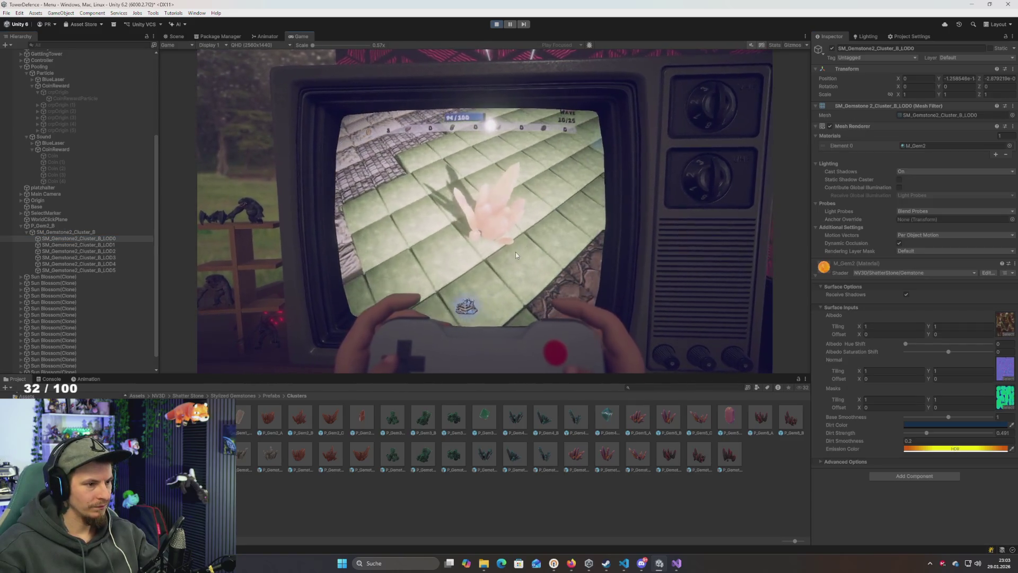
scroll(69, 111, "up", 5)
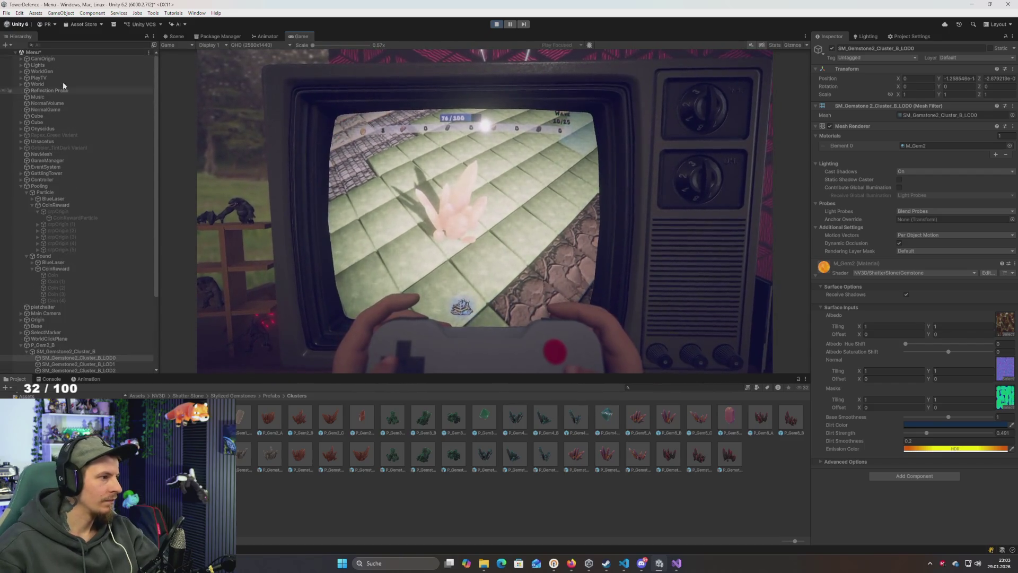
left_click(58, 65)
Select light 01, comparing its settings with GameLight
key("Right")
key("Down")
key("Down")
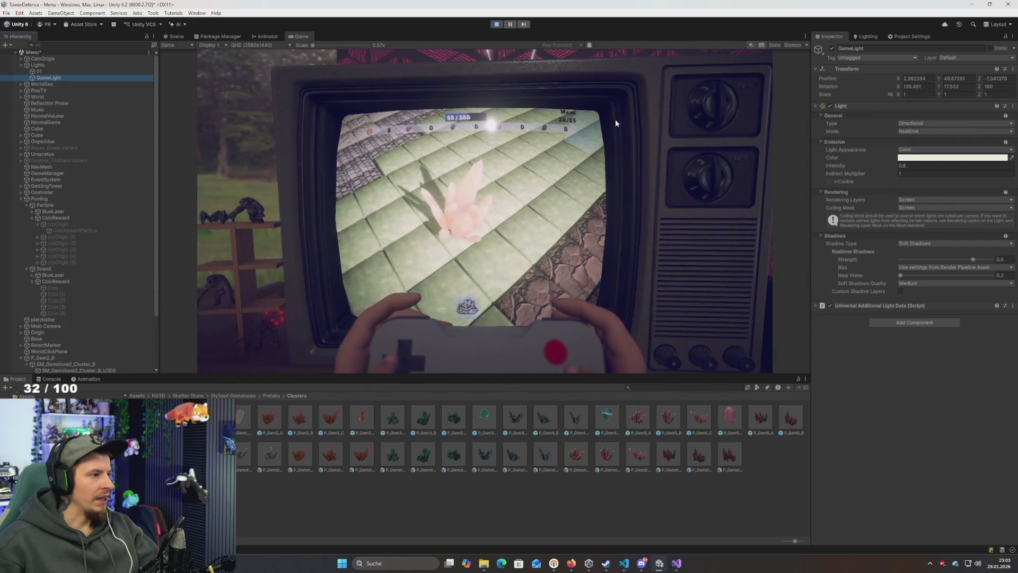
key("BackSpace")
key("BackSpace")
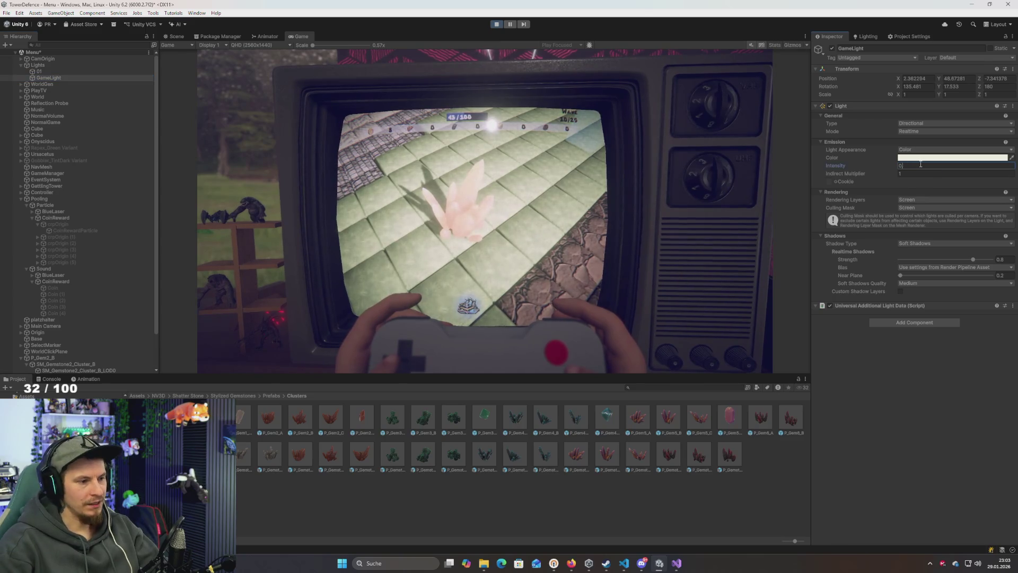
type(".5")
key("BackSpace")
key("BackSpace")
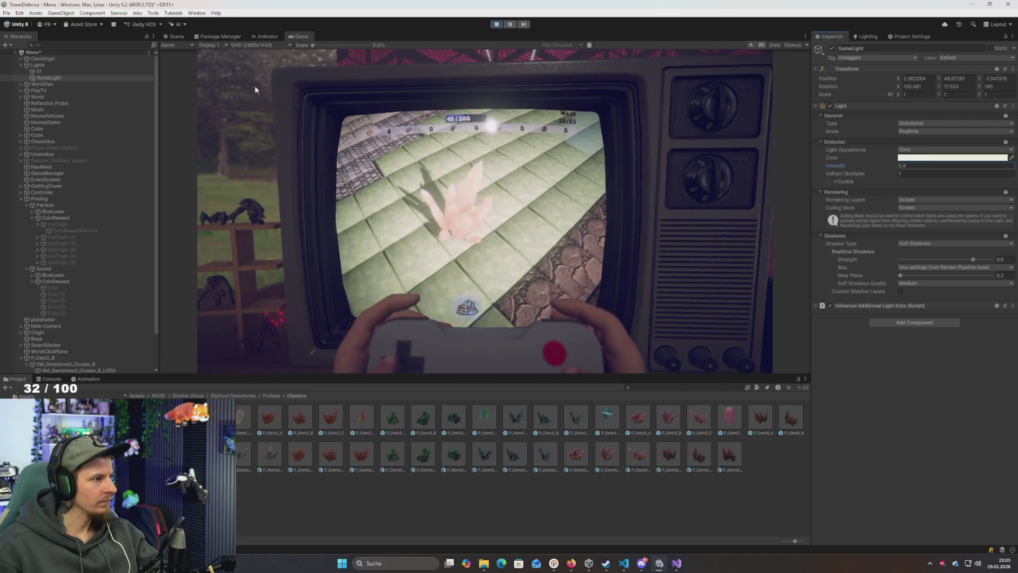
left_click(38, 71)
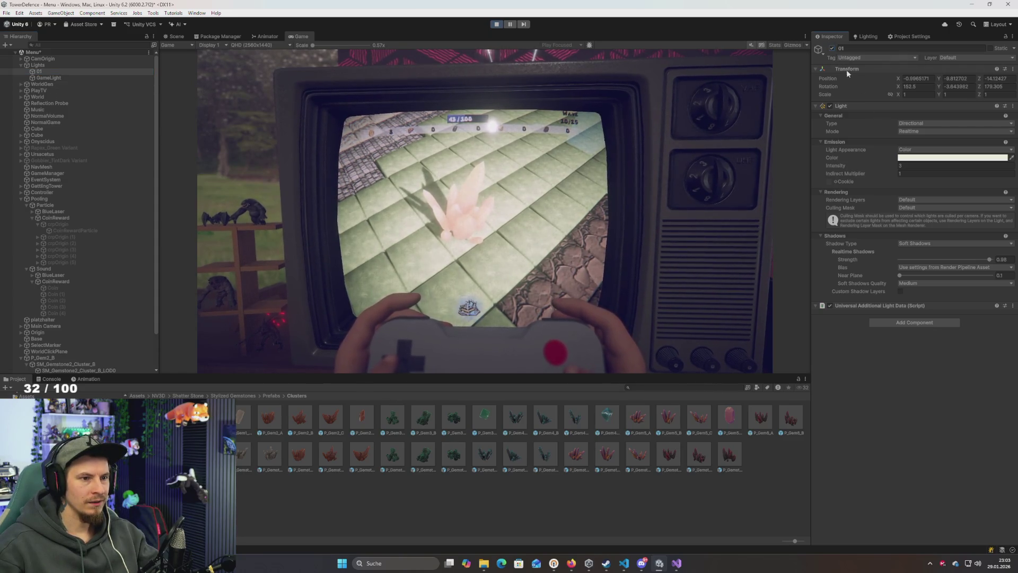
left_click(57, 77)
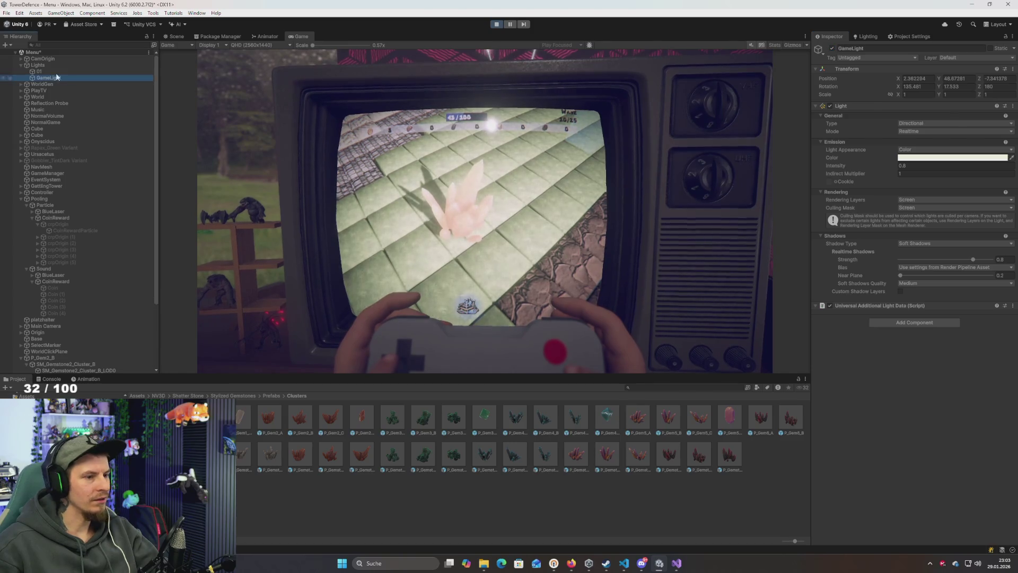
left_click(52, 71)
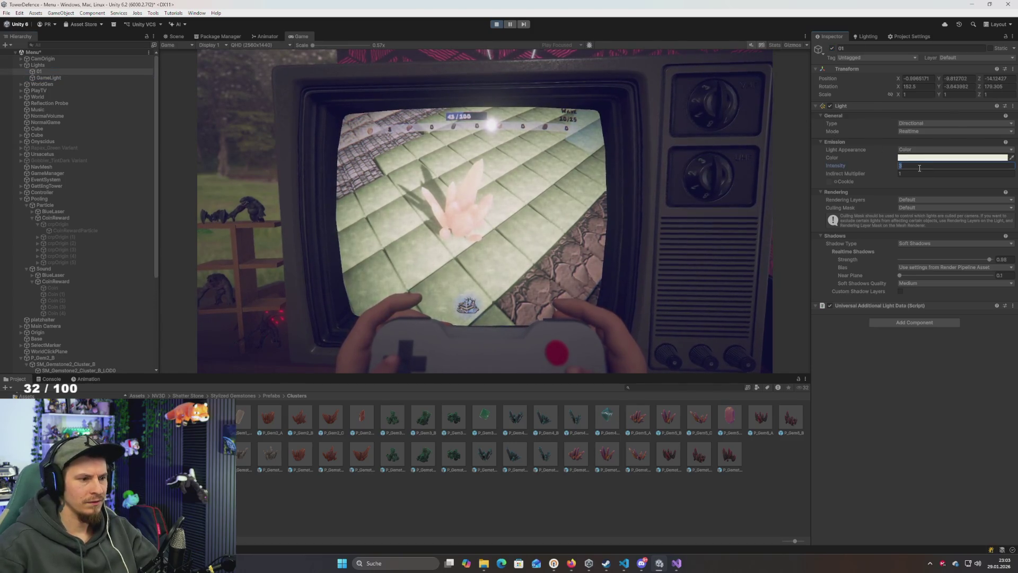
Try light 01 intensities of 1, 2 and 3 while the game runs
type("1")
key("BackSpace")
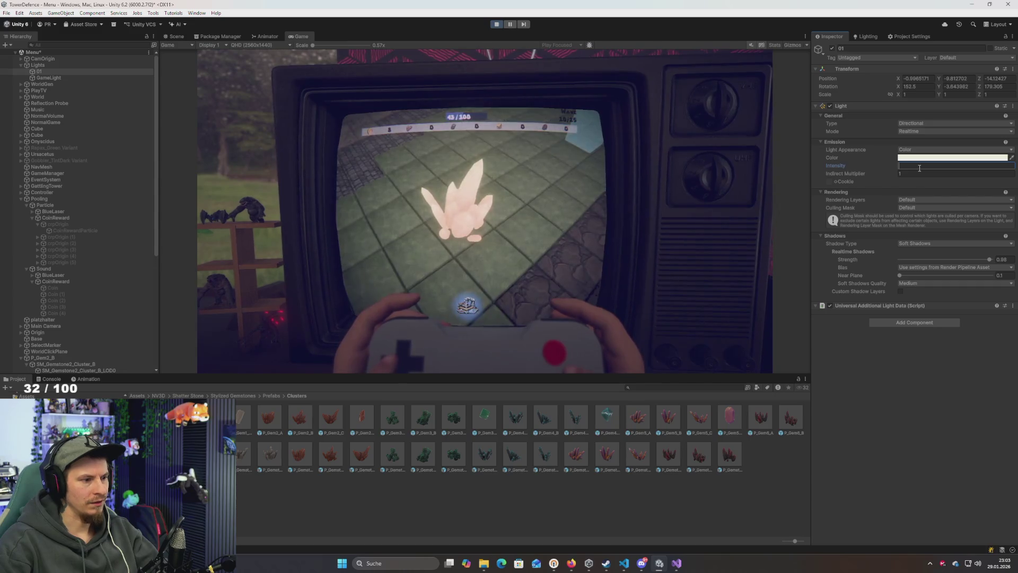
type("2")
key("BackSpace")
type("1")
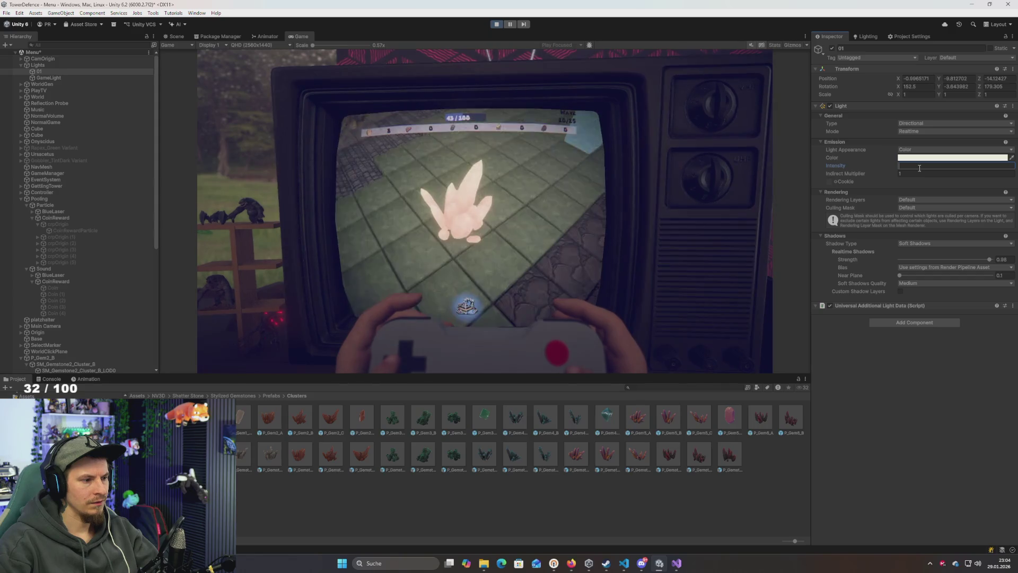
key("BackSpace")
type("1")
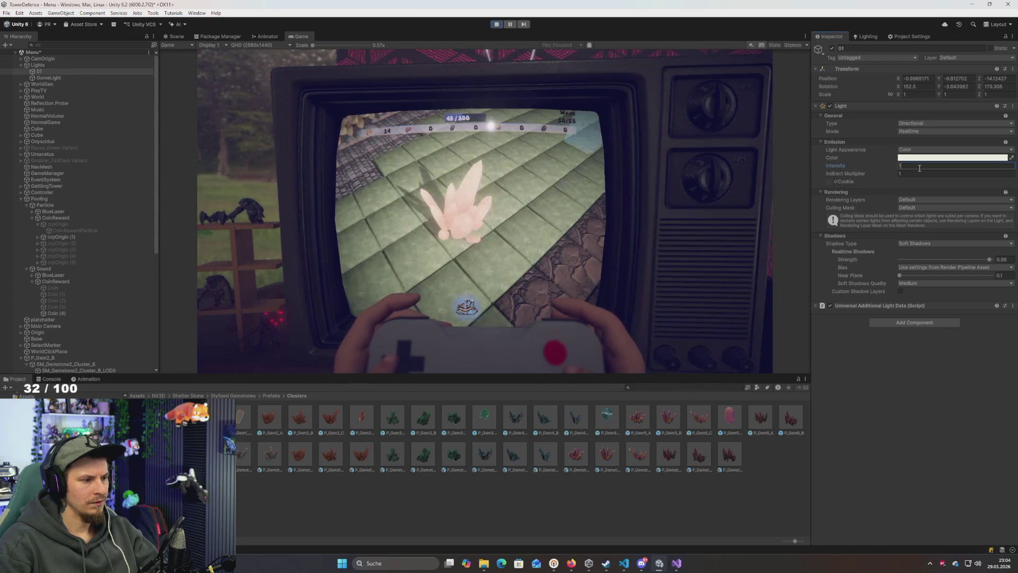
key("BackSpace")
type("3")
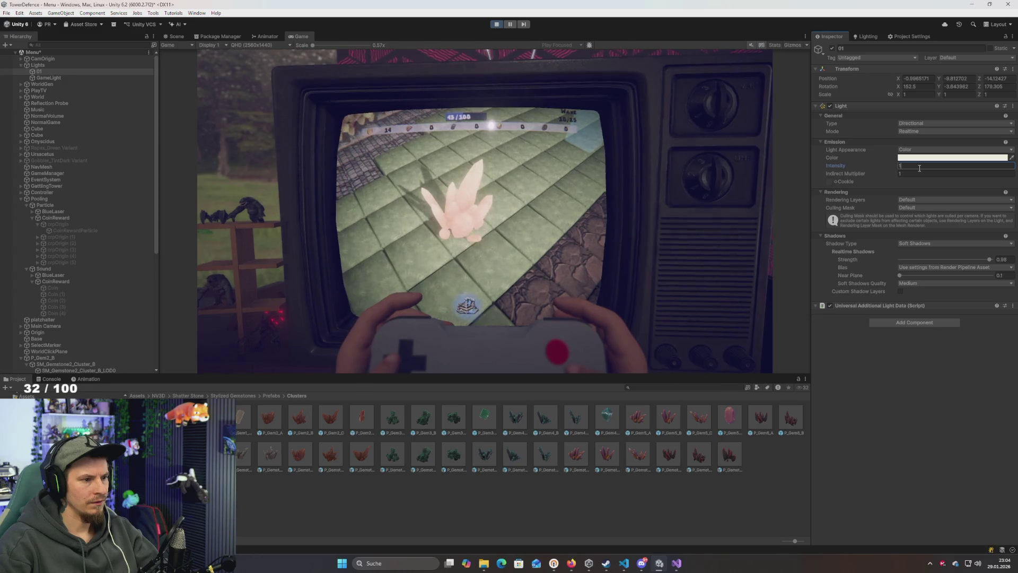
key("BackSpace")
type("2")
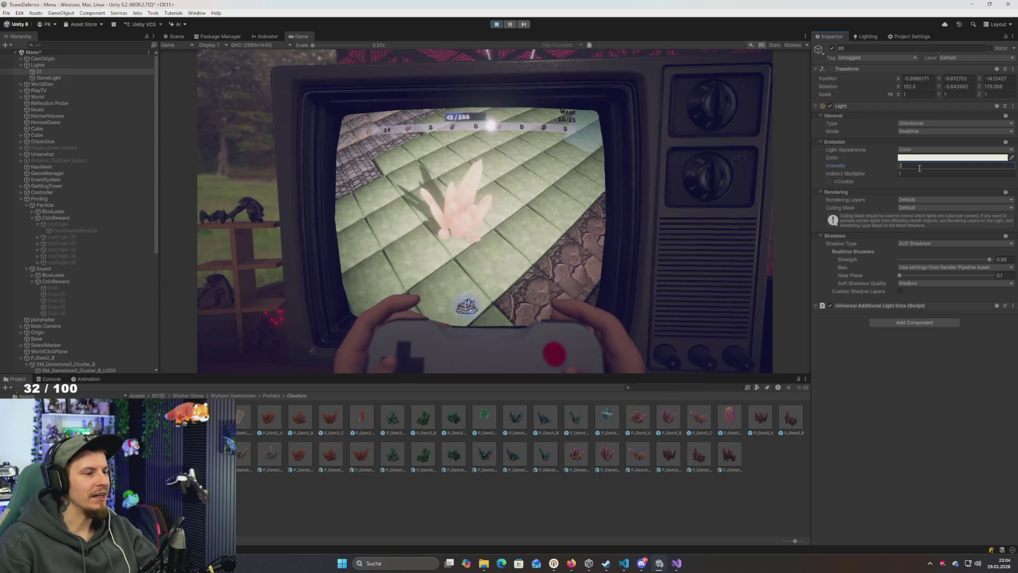
Settle light 01's intensity at 1.5 and stop the game
key("BackSpace")
type("1")
key("BackSpace")
type("2")
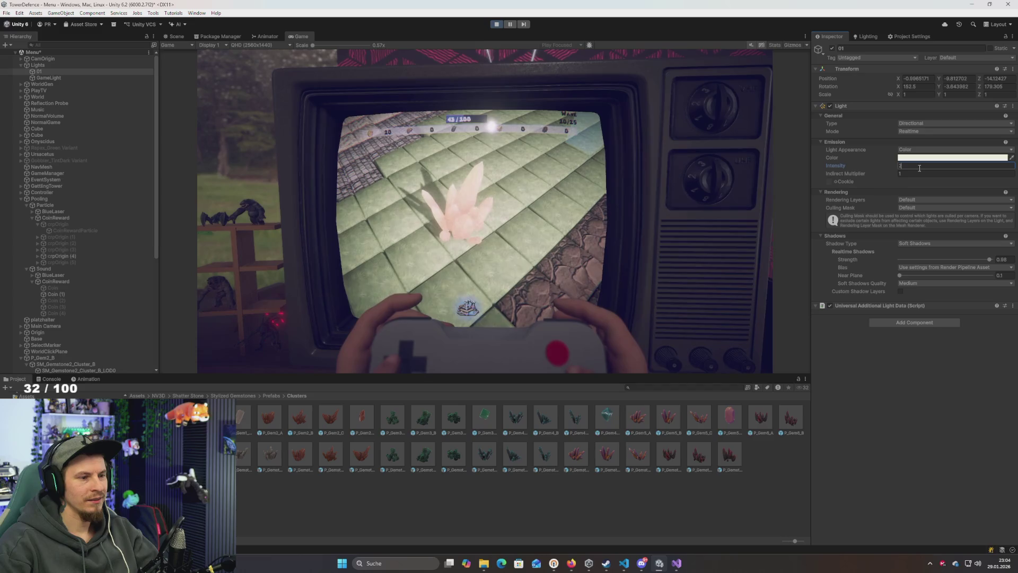
key("BackSpace")
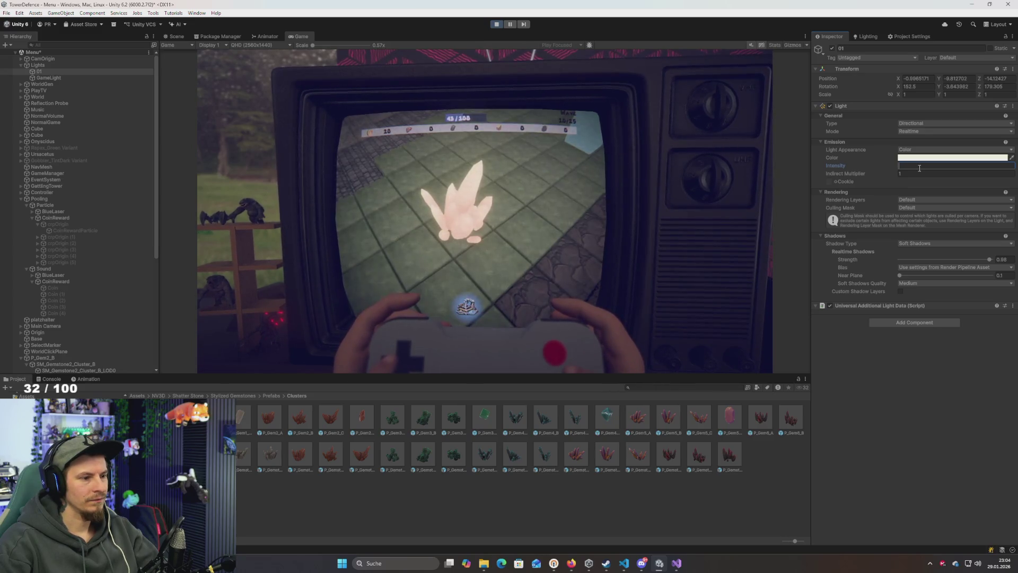
type("1")
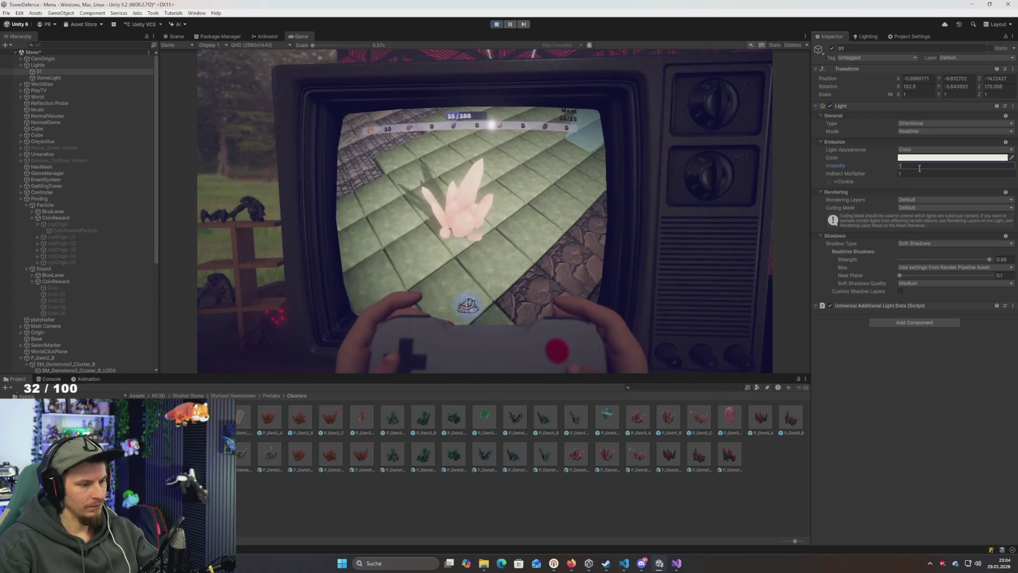
key("BackSpace")
key("BackSpace")
type("5")
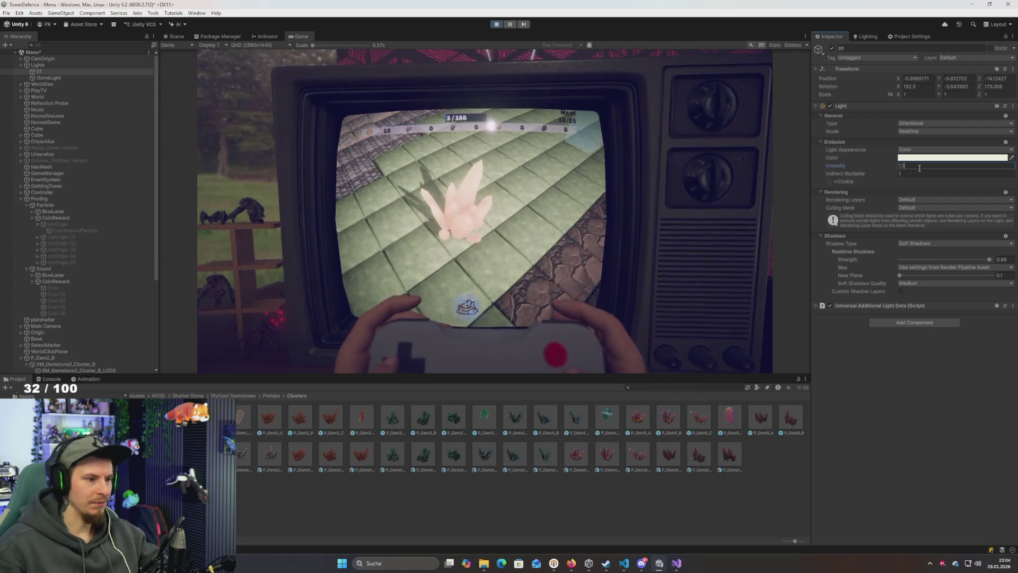
left_click(497, 25)
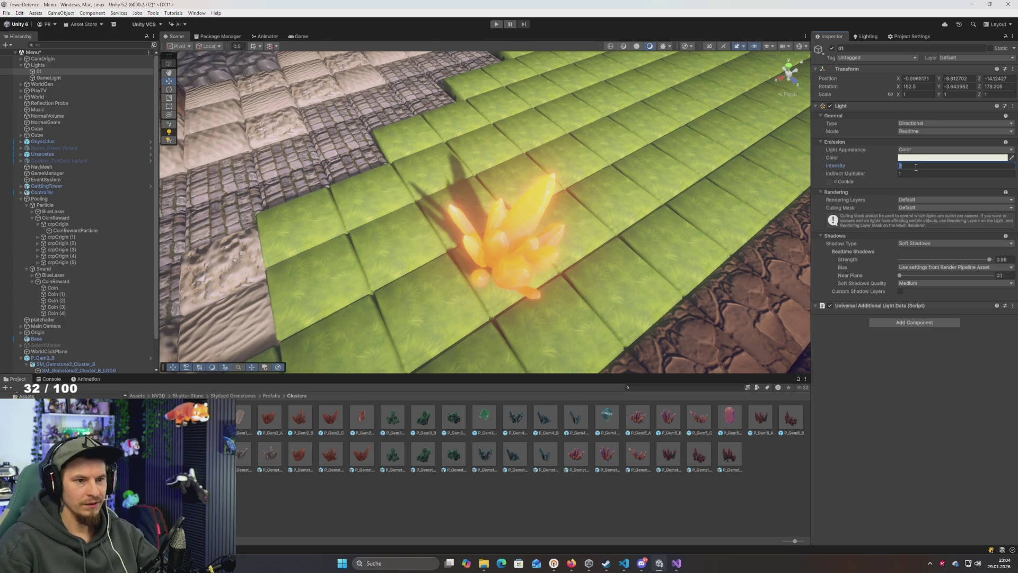
Set light 01's intensity to 1.5 and frame the gem node P_Gem2_B
type("1.5")
key("Return")
mouse_move(530, 133)
left_mouse_down()
mouse_move(514, 127)
mouse_move(535, 126)
left_mouse_up()
left_click(496, 232)
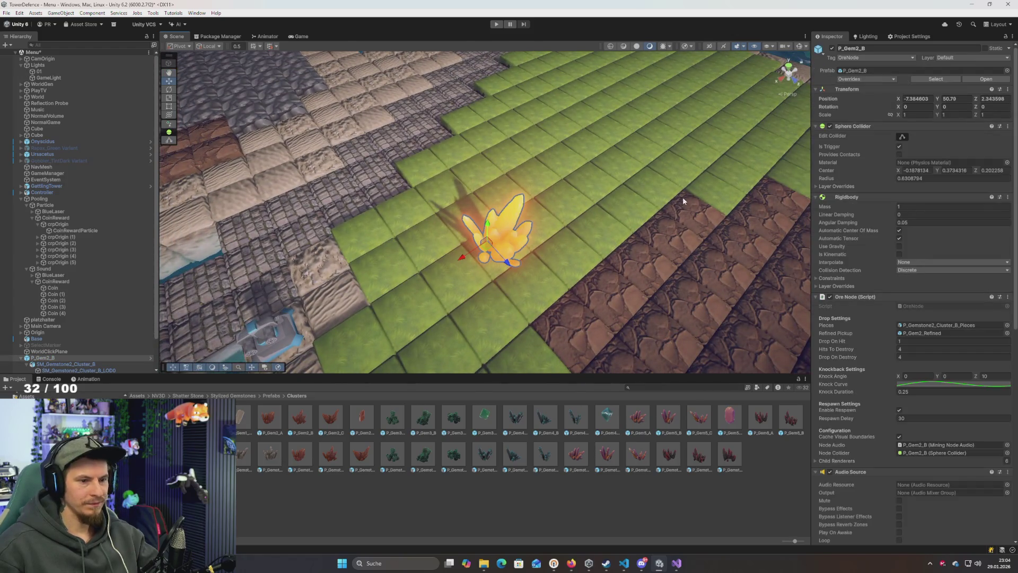
key("f")
scroll(913, 440, "down", 10)
scroll(913, 440, "down", 2)
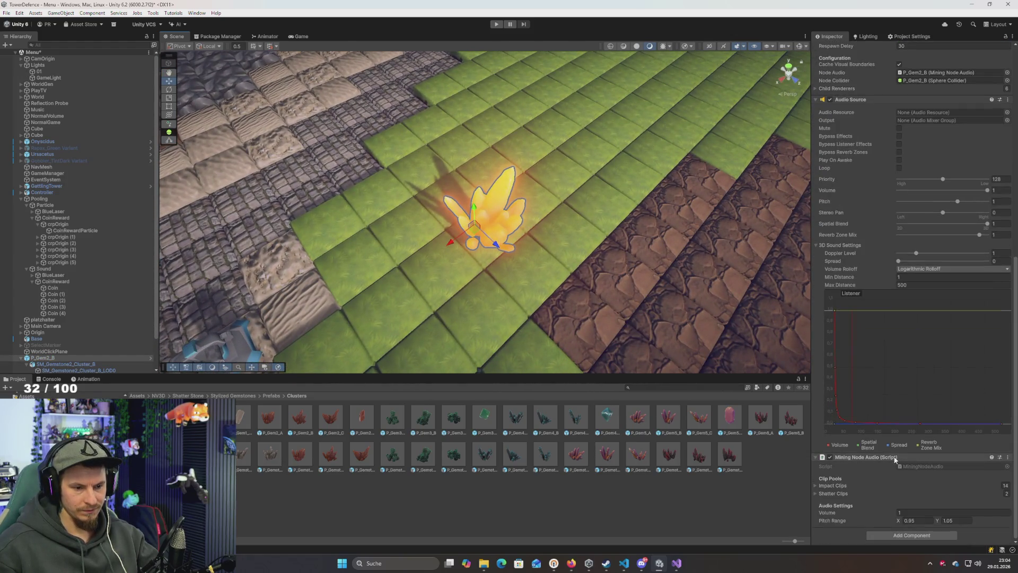
scroll(85, 336, "down", 3)
Unpack the P_Gem2_B prefab completely
left_click(80, 338)
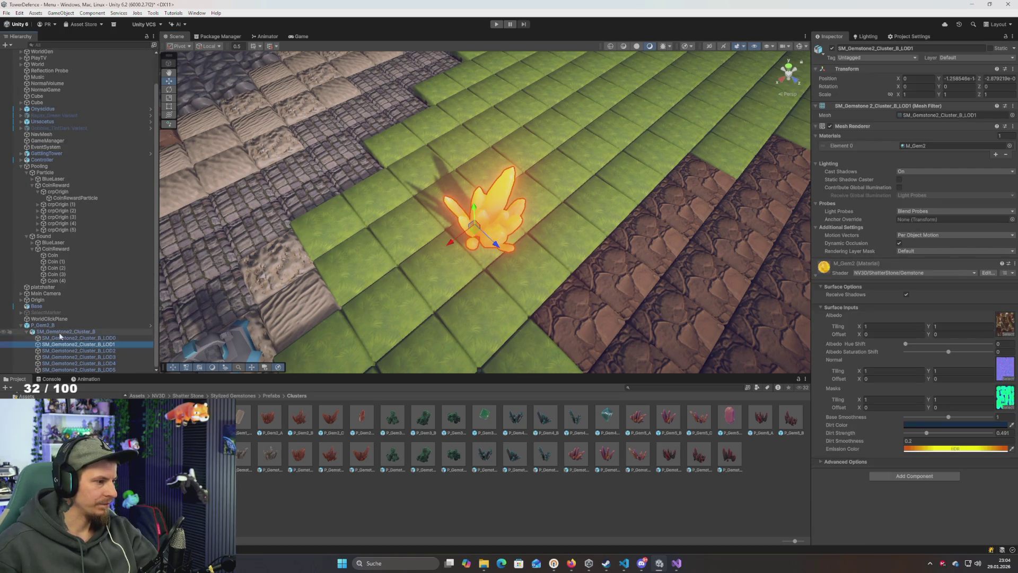
right_click(60, 332)
mouse_move(112, 339)
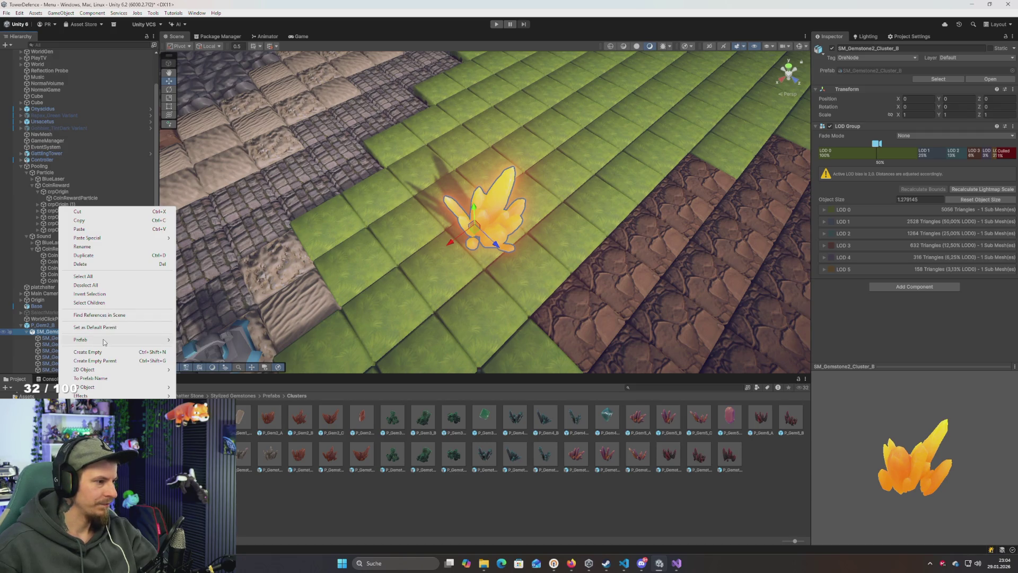
right_click(45, 332)
right_click(61, 333)
mouse_move(103, 341)
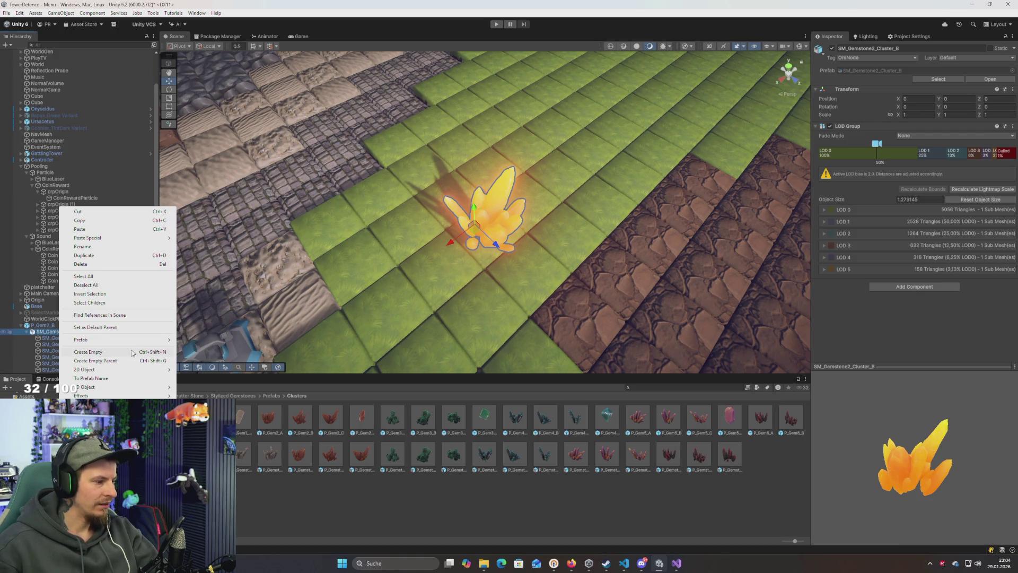
left_click(46, 351)
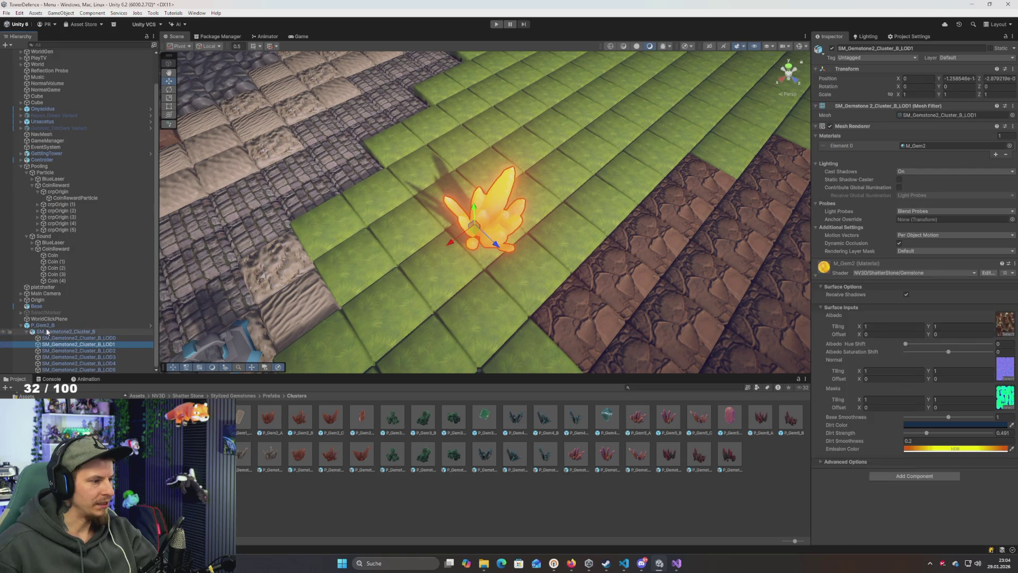
right_click(46, 325)
mouse_move(87, 349)
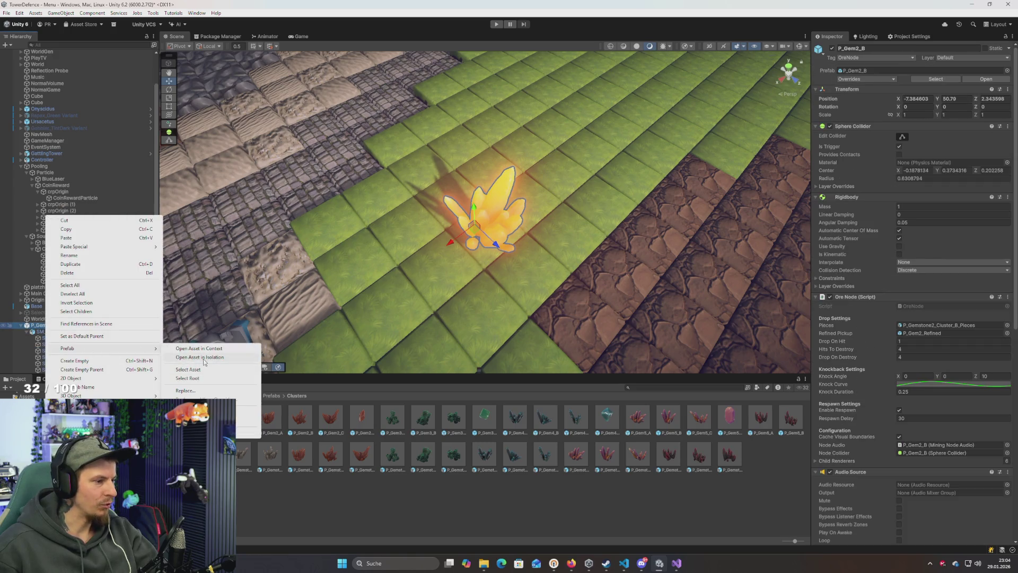
left_click(202, 421)
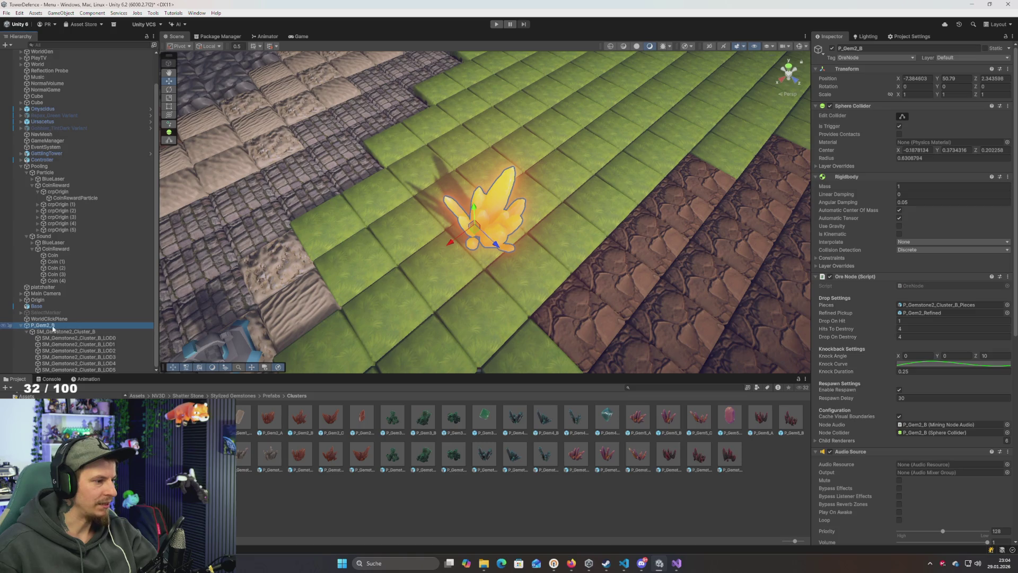
Move the LOD0 mesh to the scene root and delete P_Gem2_B
left_click(51, 333)
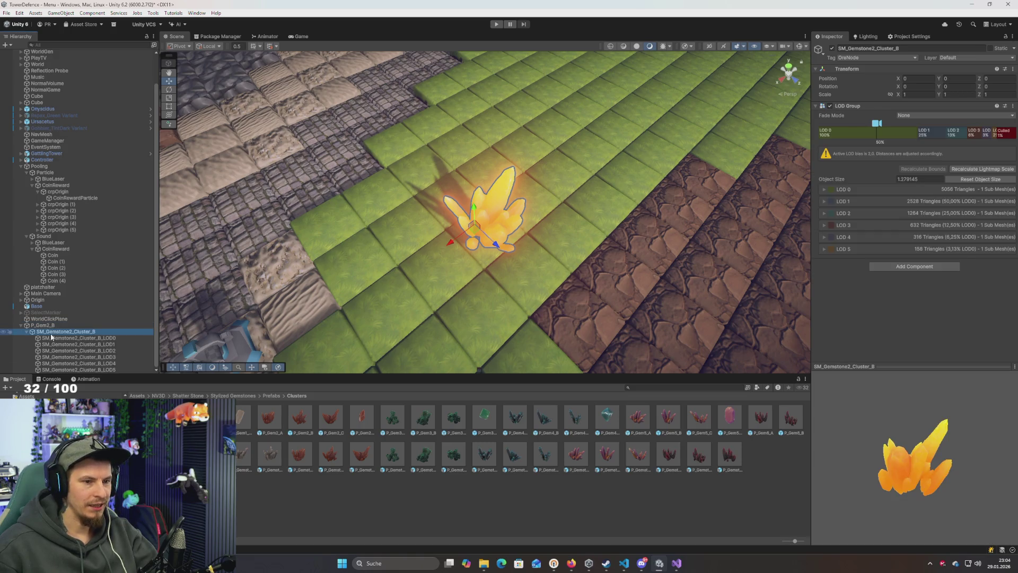
left_click(59, 339)
left_click_drag(63, 336, 60, 324)
left_click(45, 333)
key("Delete")
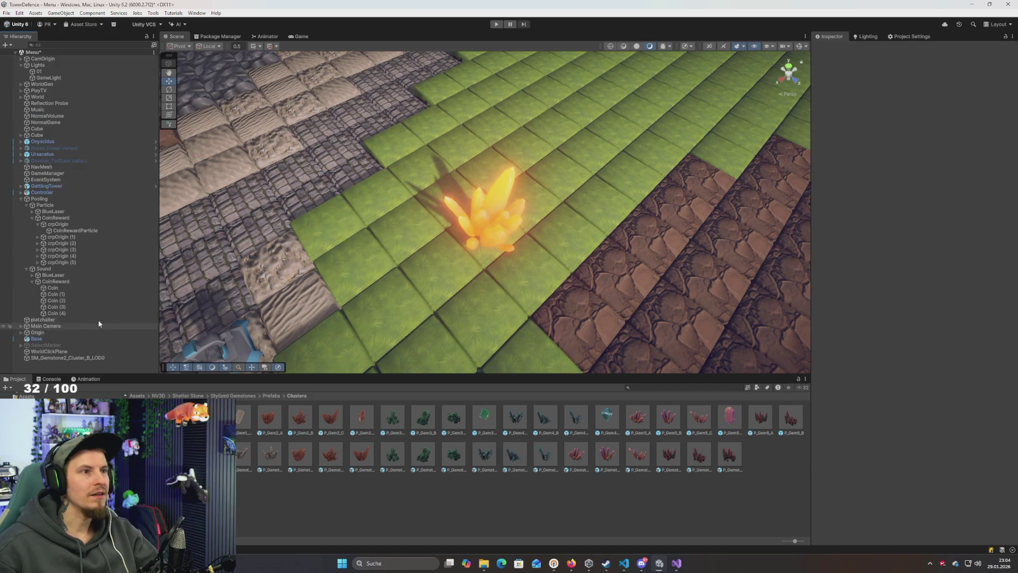
left_click_drag(270, 168, 597, 179)
scroll(597, 179, "up", 6)
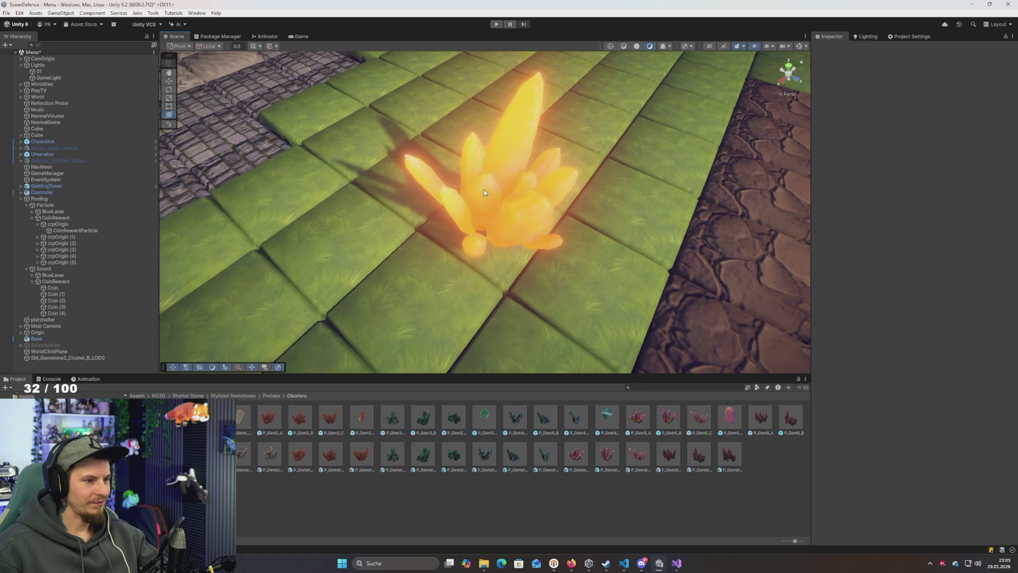
left_click(484, 189)
left_click(38, 360)
left_click_drag(355, 273, 229, 221)
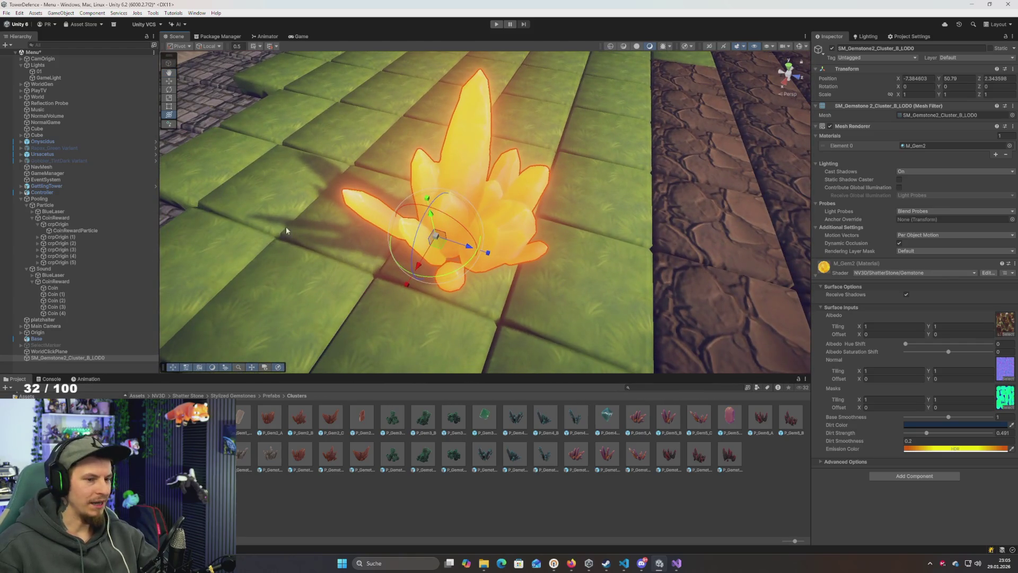
left_click_drag(482, 266, 367, 269)
mouse_move(368, 316)
left_mouse_down()
mouse_move(357, 295)
mouse_move(352, 311)
left_mouse_up()
scroll(292, 317, "up", 3)
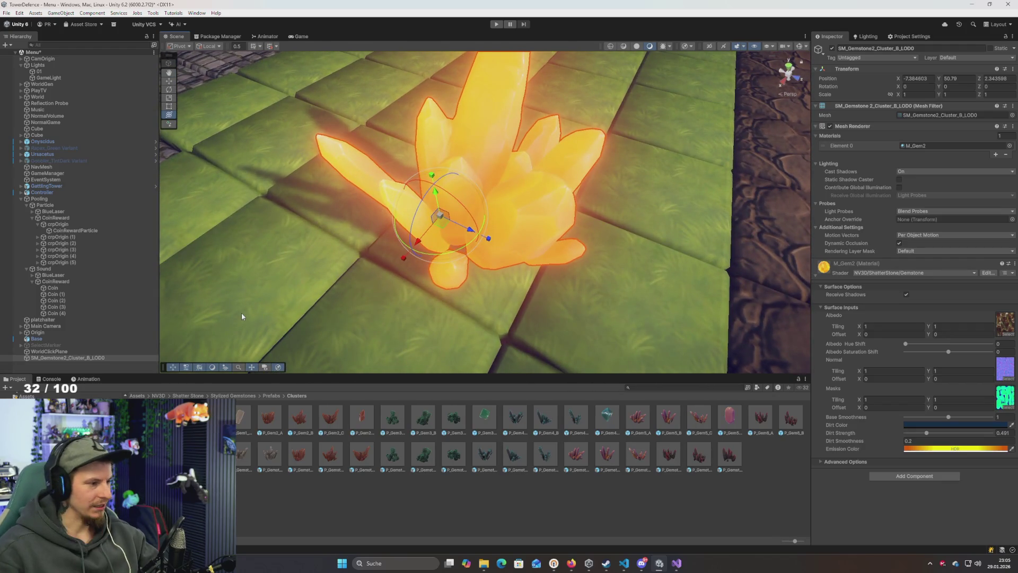
left_click_drag(386, 213, 386, 217)
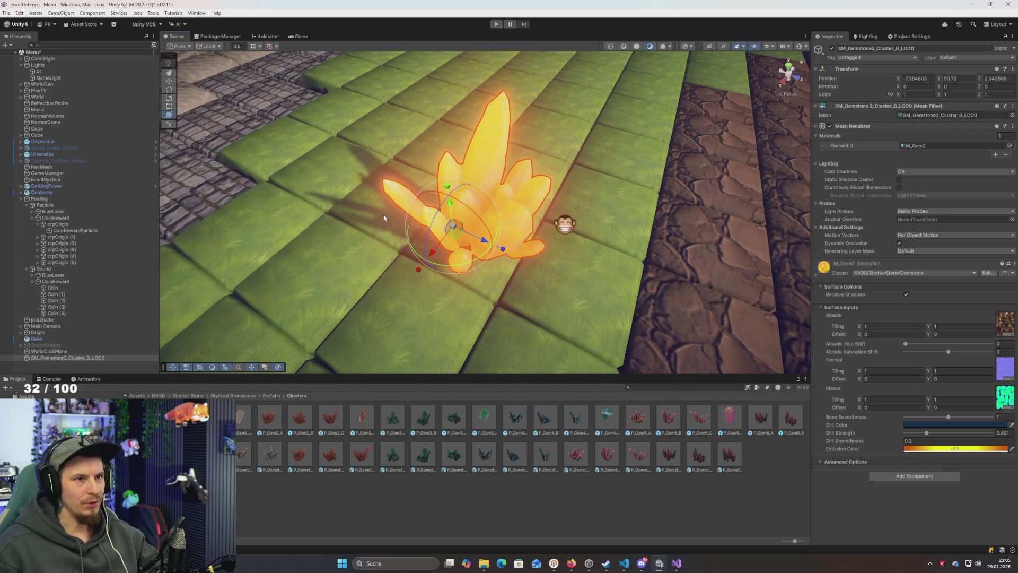
left_click_drag(436, 228, 329, 210)
scroll(299, 204, "up", 5)
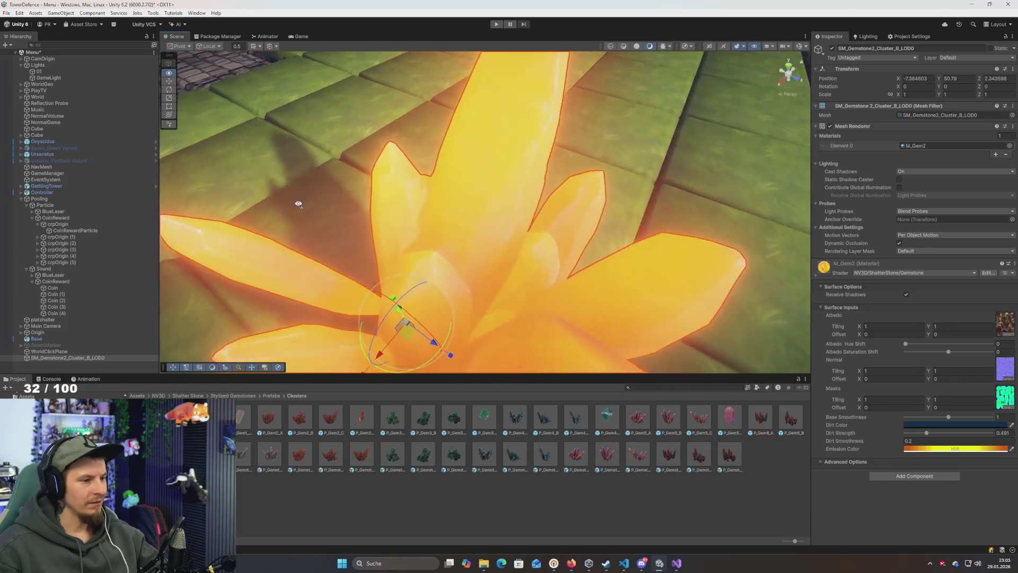
scroll(299, 204, "down", 5)
scroll(302, 212, "up", 3)
scroll(304, 220, "down", 3)
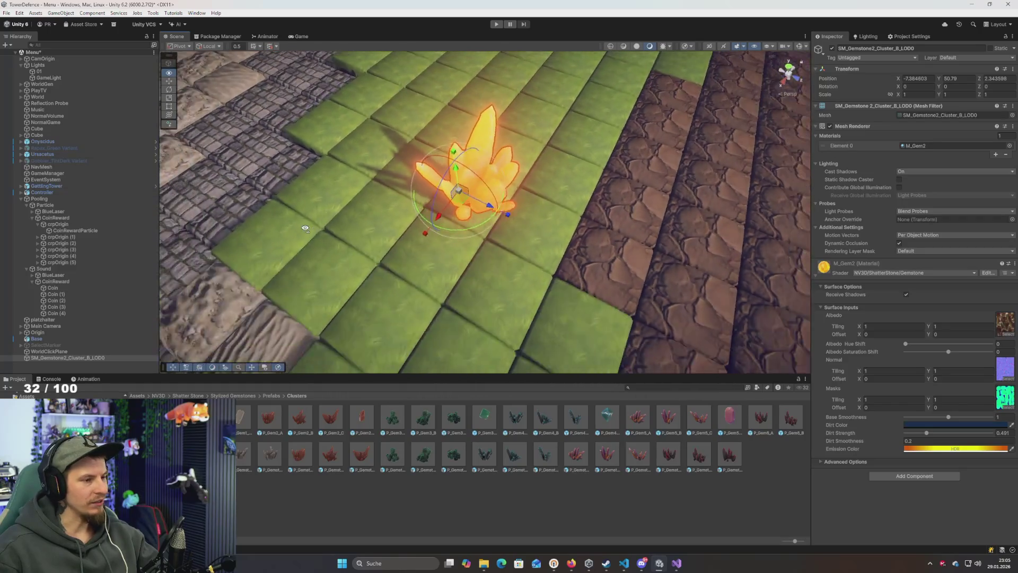
left_click_drag(305, 228, 298, 203)
scroll(301, 204, "up", 4)
scroll(301, 195, "down", 3)
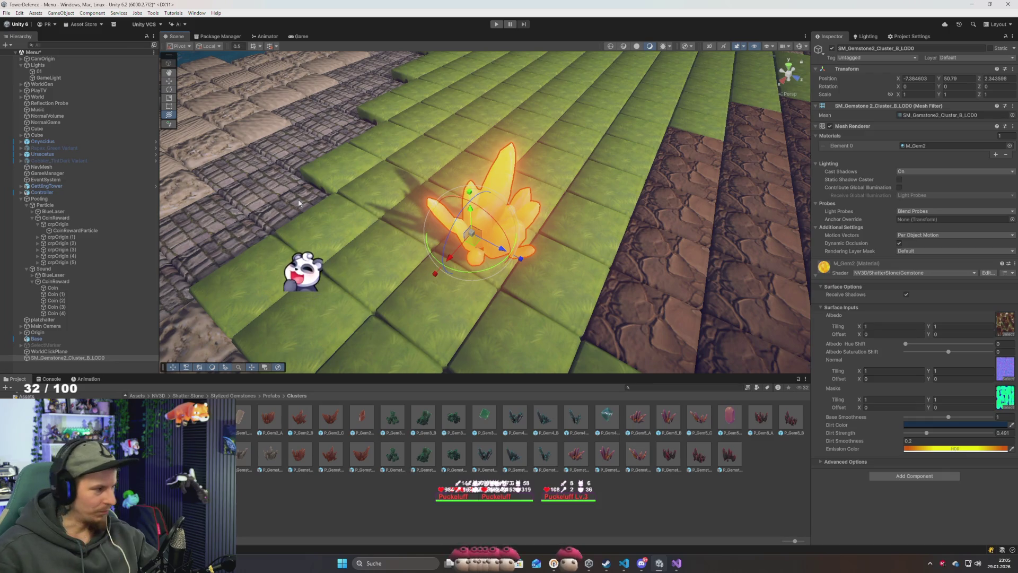
left_click_drag(381, 196, 390, 215)
scroll(395, 229, "up", 3)
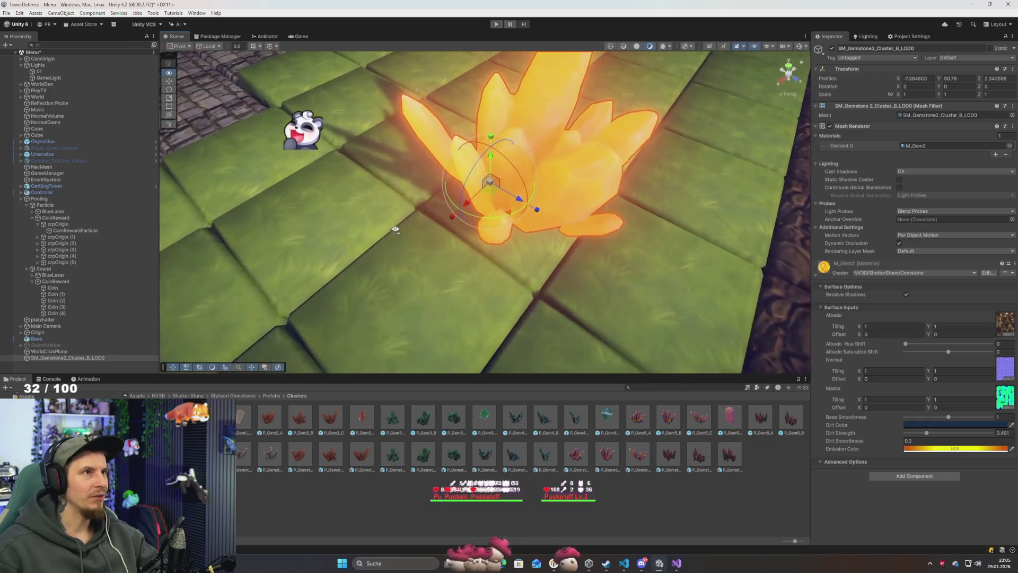
scroll(395, 229, "down", 5)
scroll(402, 244, "up", 6)
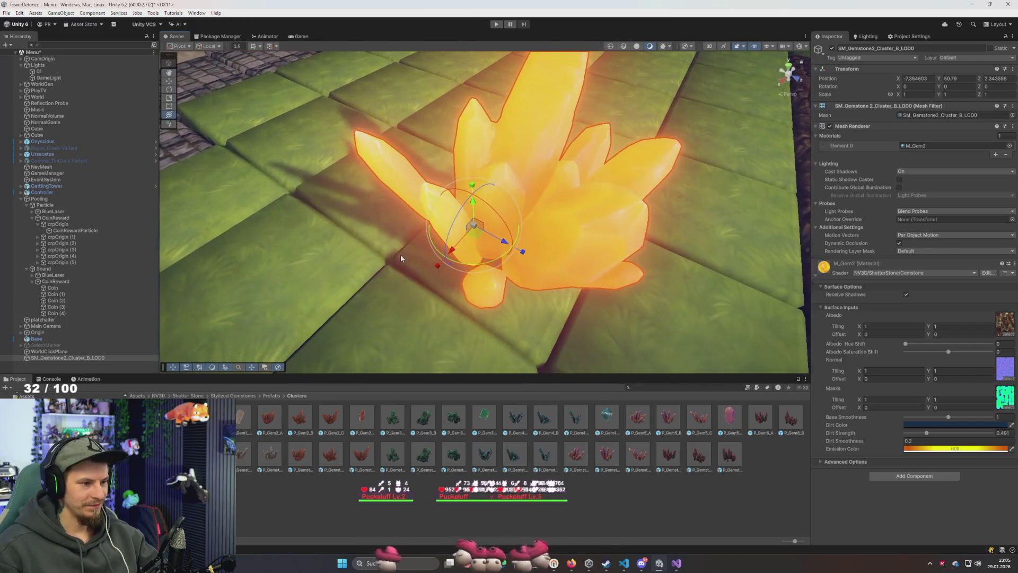
scroll(405, 254, "down", 5)
scroll(494, 257, "up", 3)
key("w")
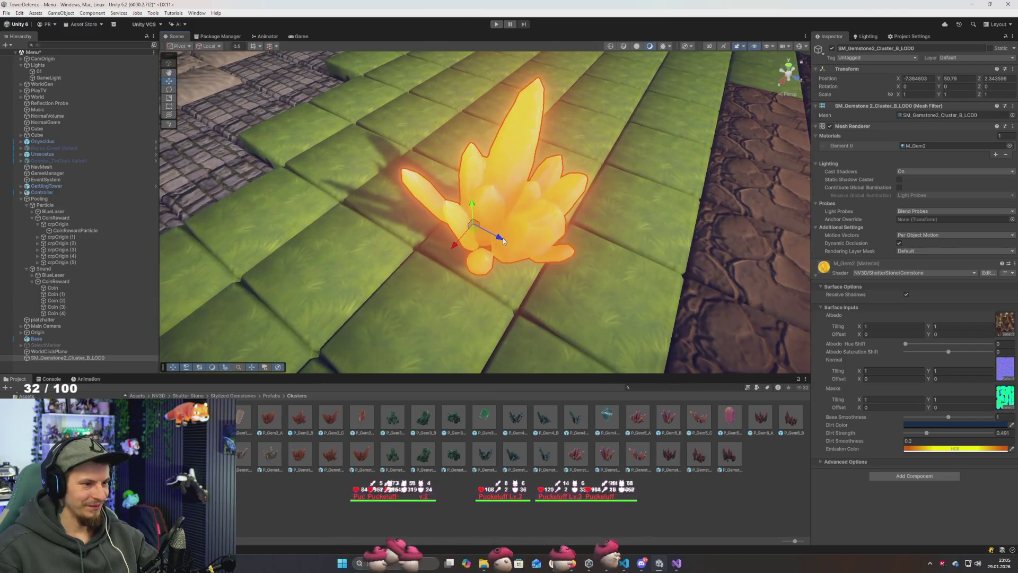
key("`")
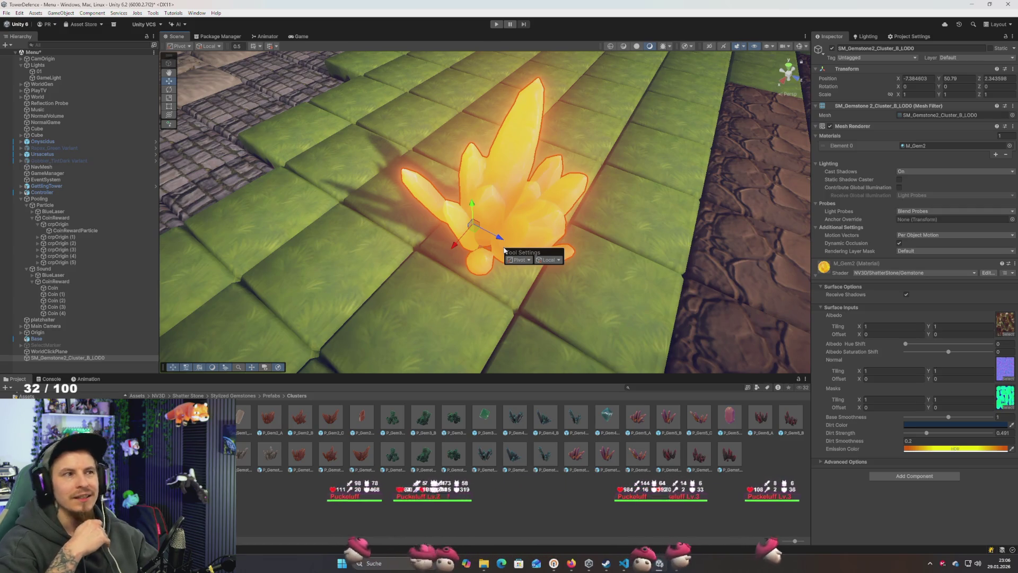
left_click_drag(600, 199, 593, 218)
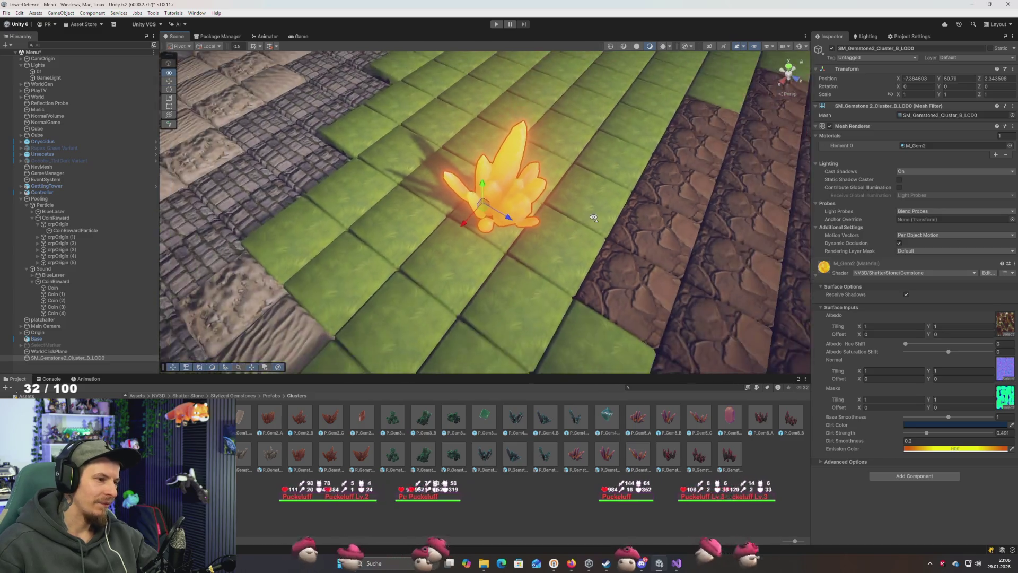
Lower the M_Gem2 HDR emission intensity from 1 to 2's softer orange setting
scroll(593, 218, "up", 5)
scroll(596, 216, "down", 5)
scroll(593, 213, "up", 3)
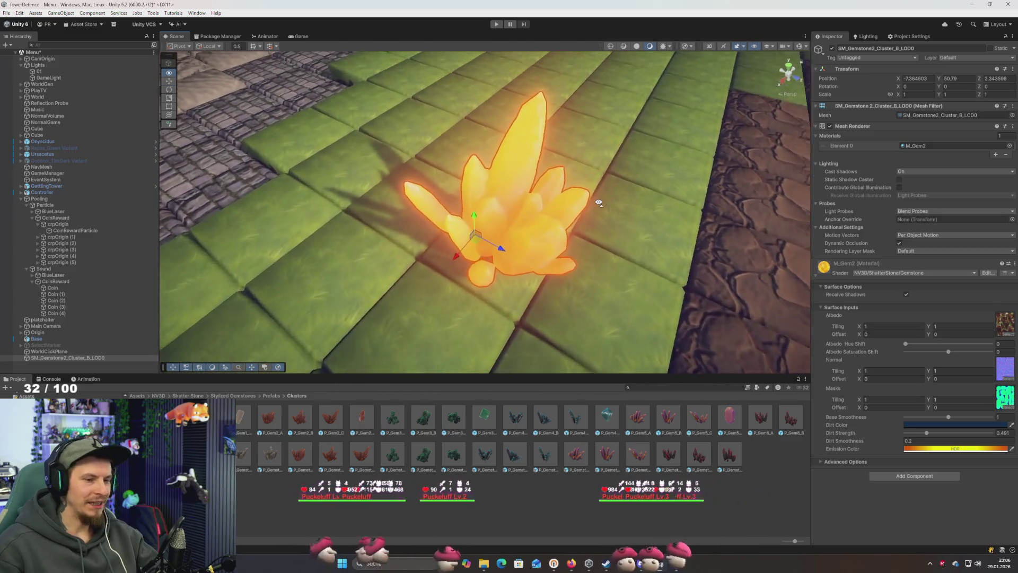
scroll(598, 203, "up", 3)
scroll(598, 203, "down", 3)
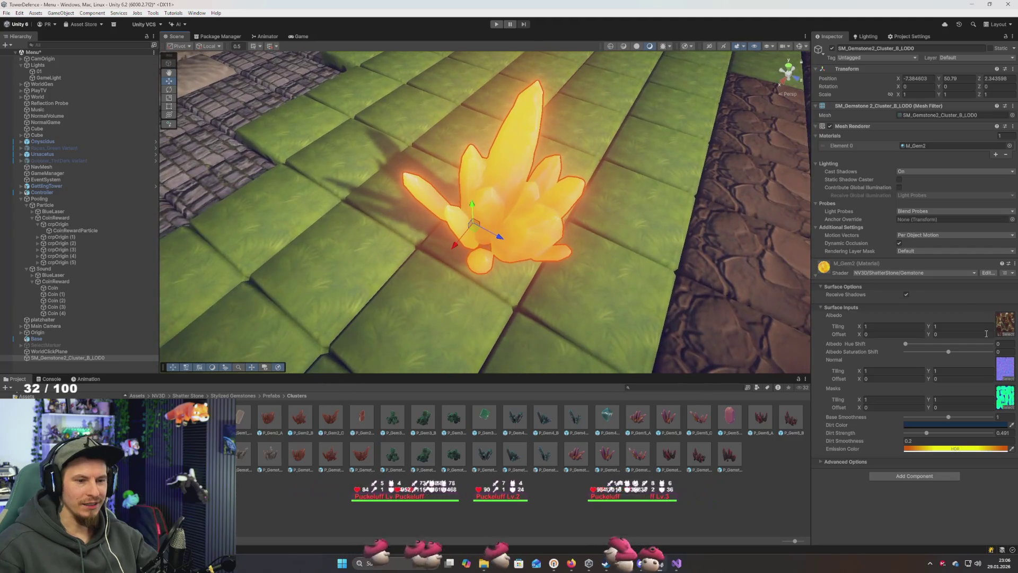
left_click(982, 451)
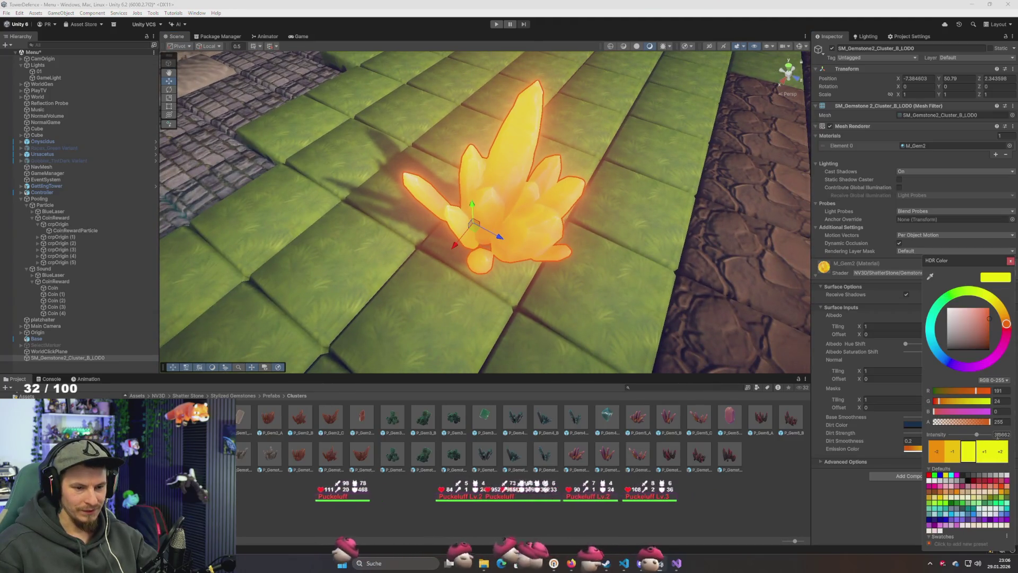
type("1")
key("BackSpace")
type("2")
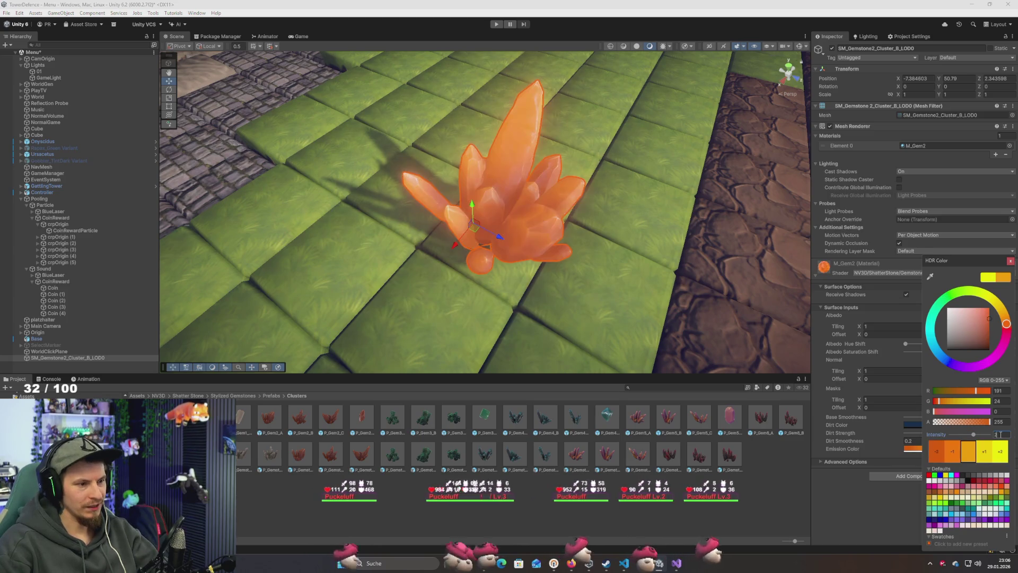
mouse_move(589, 297)
left_mouse_down()
mouse_move(534, 275)
mouse_move(531, 266)
mouse_move(562, 285)
mouse_move(518, 191)
left_mouse_up()
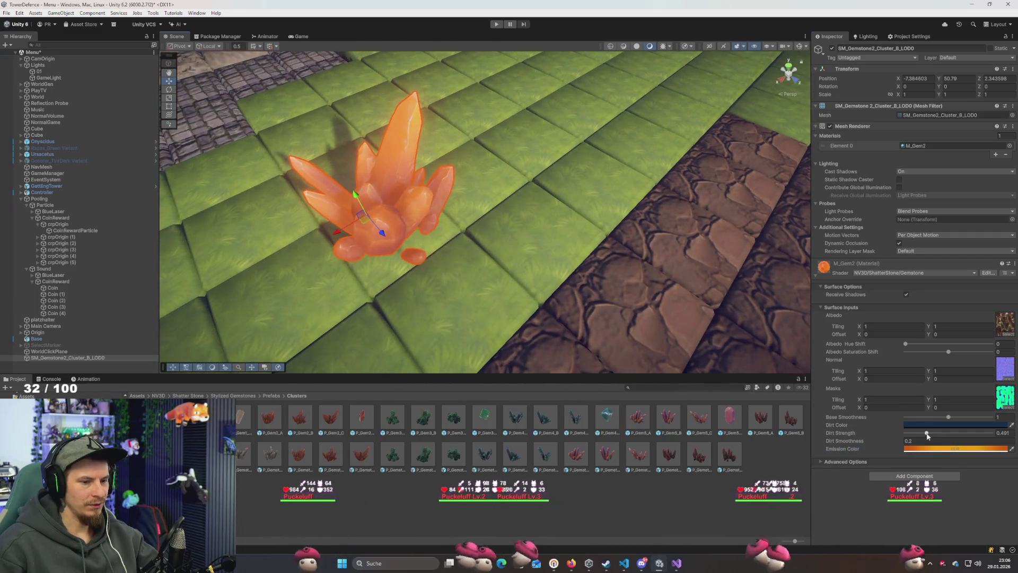
Tune M_Gem2's dirt strength and dirt smoothness, lowering base smoothness toward 0
mouse_move(927, 433)
left_mouse_down()
mouse_move(981, 432)
mouse_move(964, 433)
left_mouse_up()
left_click_drag(525, 254, 516, 268)
scroll(517, 266, "down", 5)
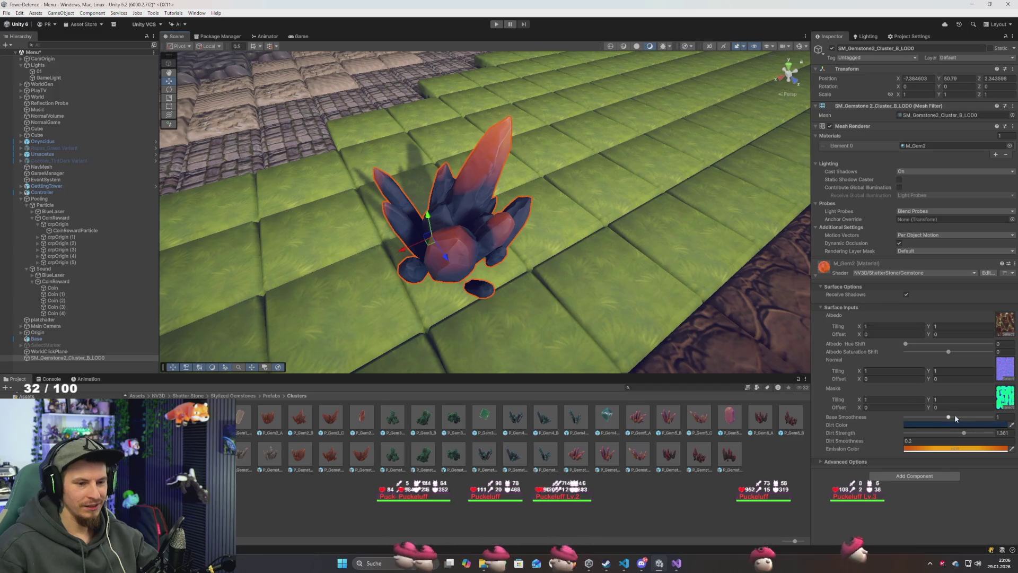
mouse_move(949, 418)
left_mouse_down()
mouse_move(901, 417)
mouse_move(953, 418)
mouse_move(922, 434)
mouse_move(955, 433)
mouse_move(928, 433)
mouse_move(945, 432)
left_mouse_up()
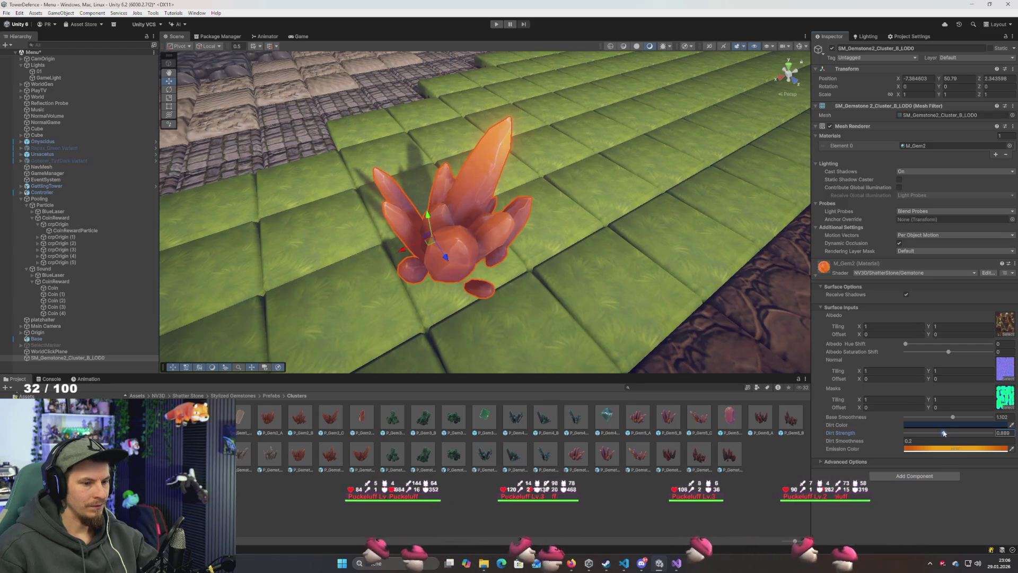
mouse_move(846, 440)
left_mouse_down()
mouse_move(860, 439)
mouse_move(810, 429)
mouse_move(890, 436)
mouse_move(792, 427)
left_mouse_up()
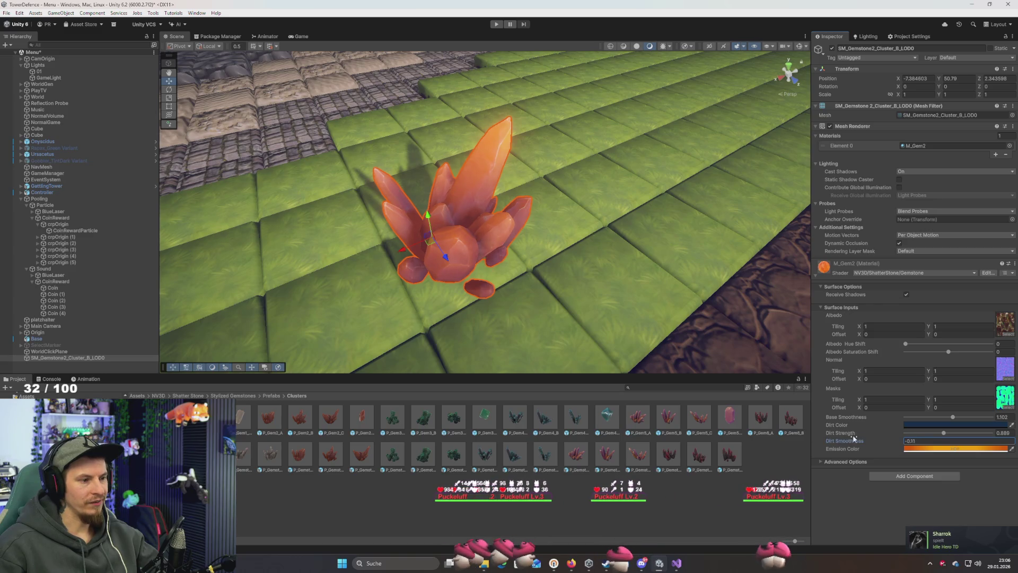
left_click_drag(860, 440, 847, 440)
type("22")
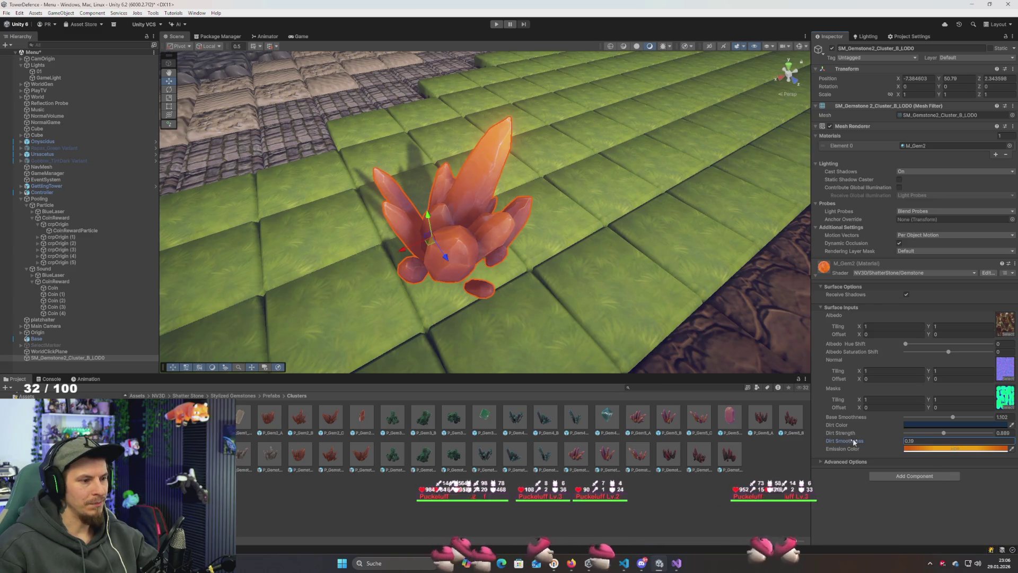
double_click(934, 439)
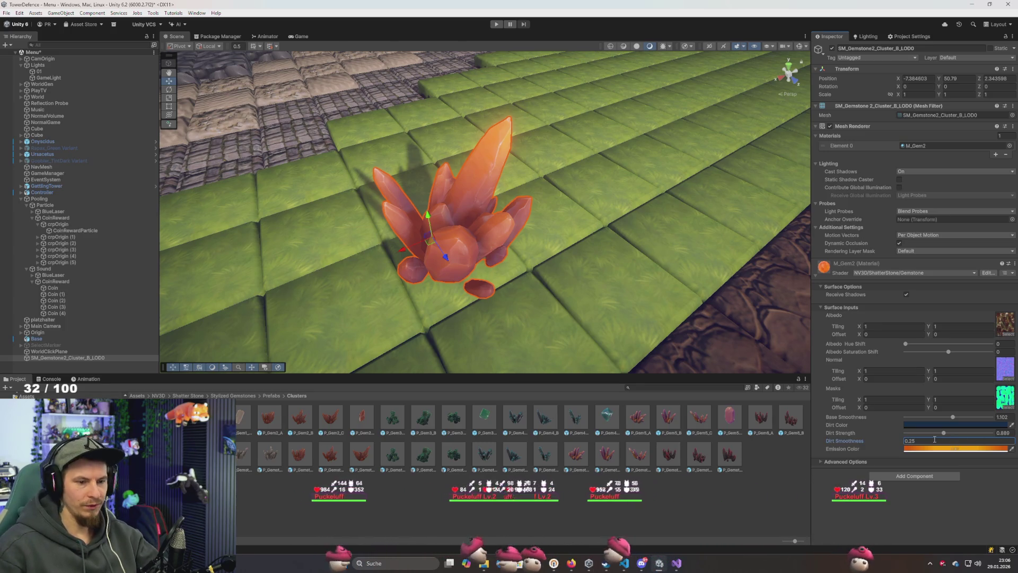
left_click_drag(953, 417, 980, 425)
type("1")
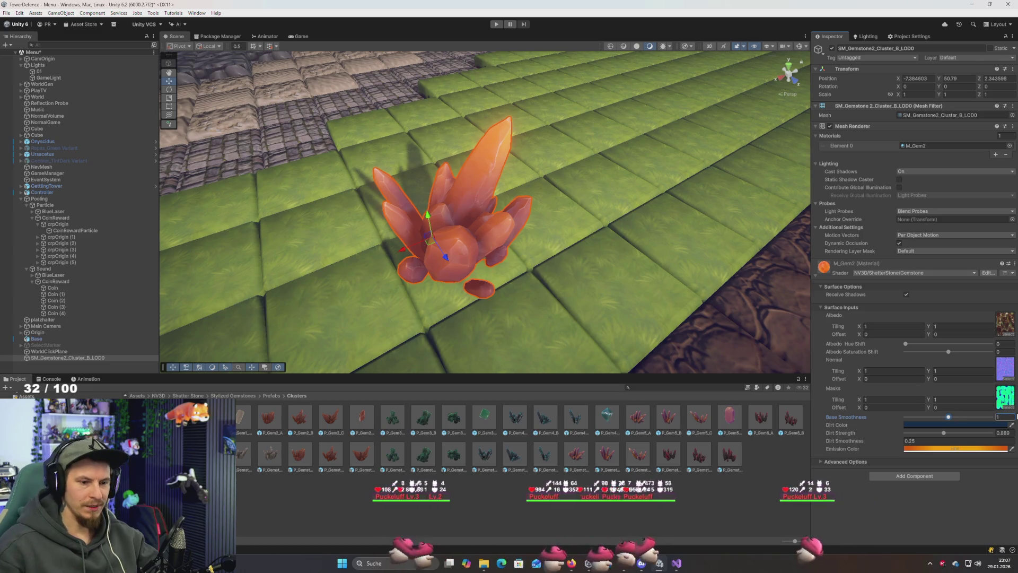
Review albedo hue/saturation shift and dirt colour, and raise dirt strength to 1
left_click(914, 344)
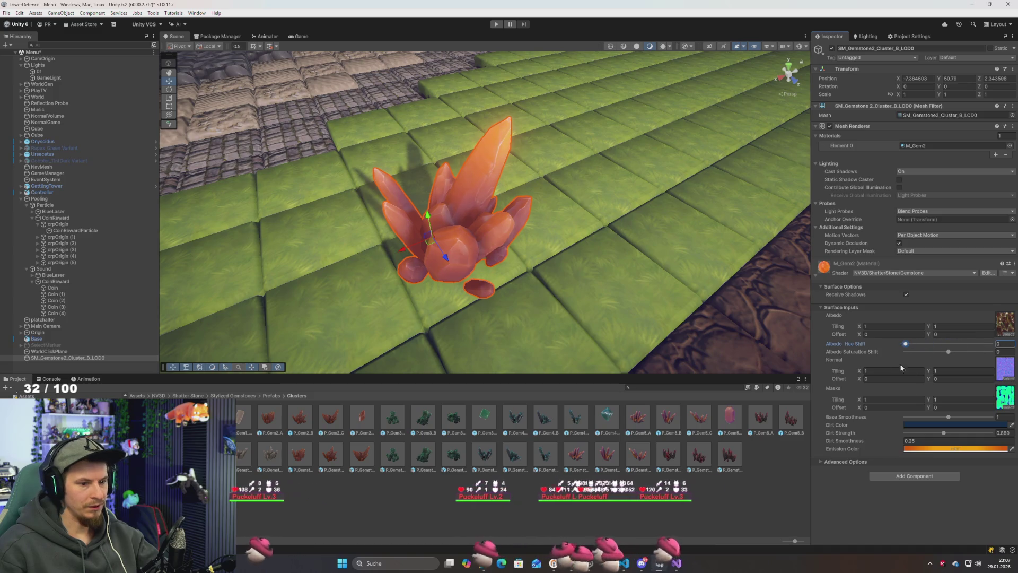
left_click(949, 352)
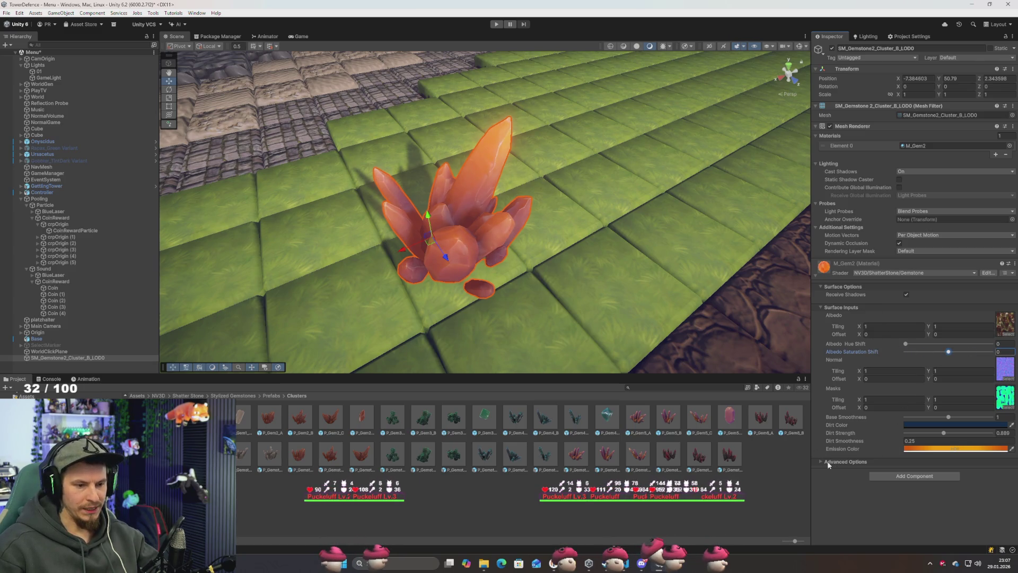
mouse_move(708, 302)
left_mouse_down()
mouse_move(614, 292)
mouse_move(603, 304)
left_mouse_up()
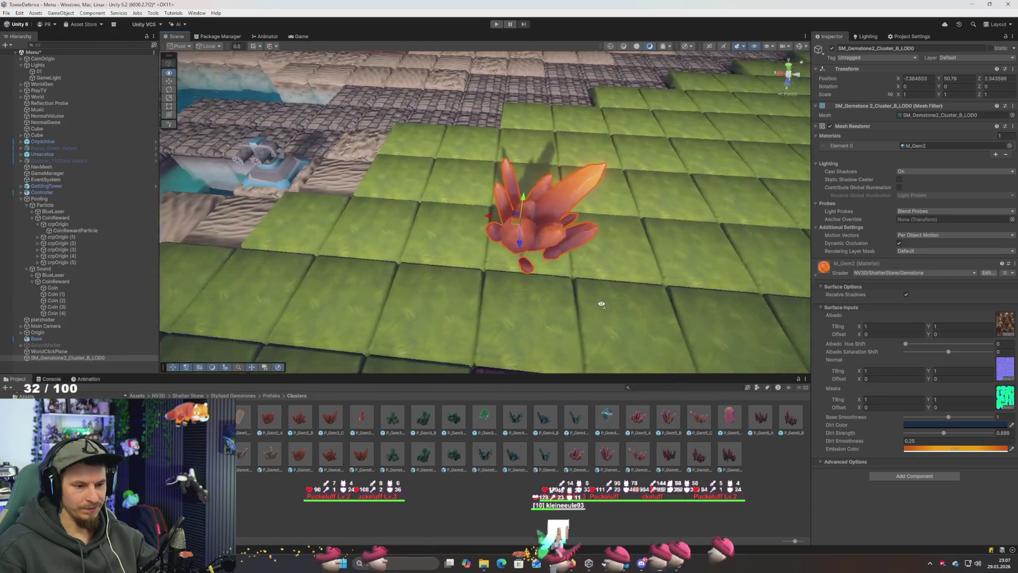
key("f")
left_click(975, 425)
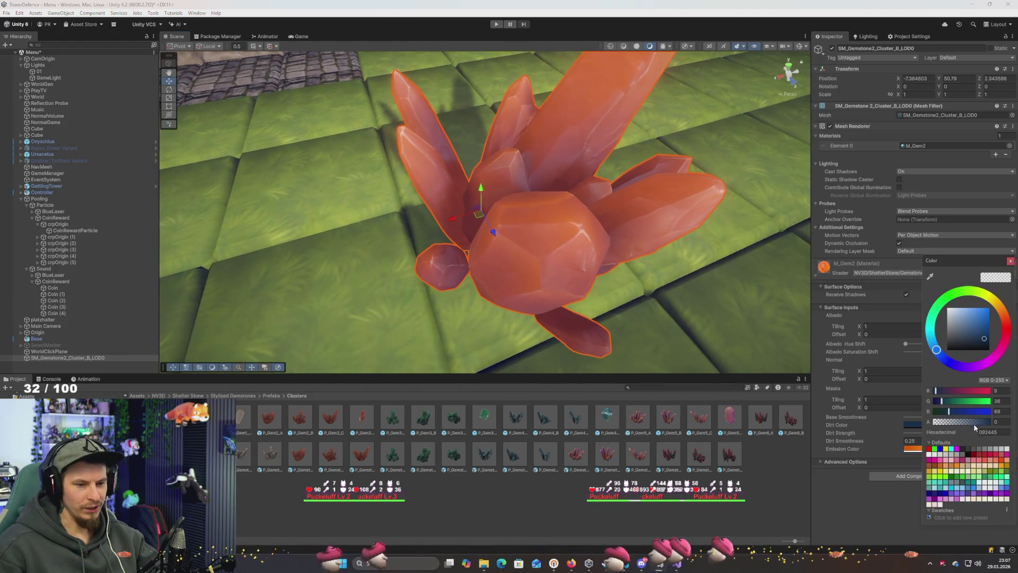
left_click(1017, 360)
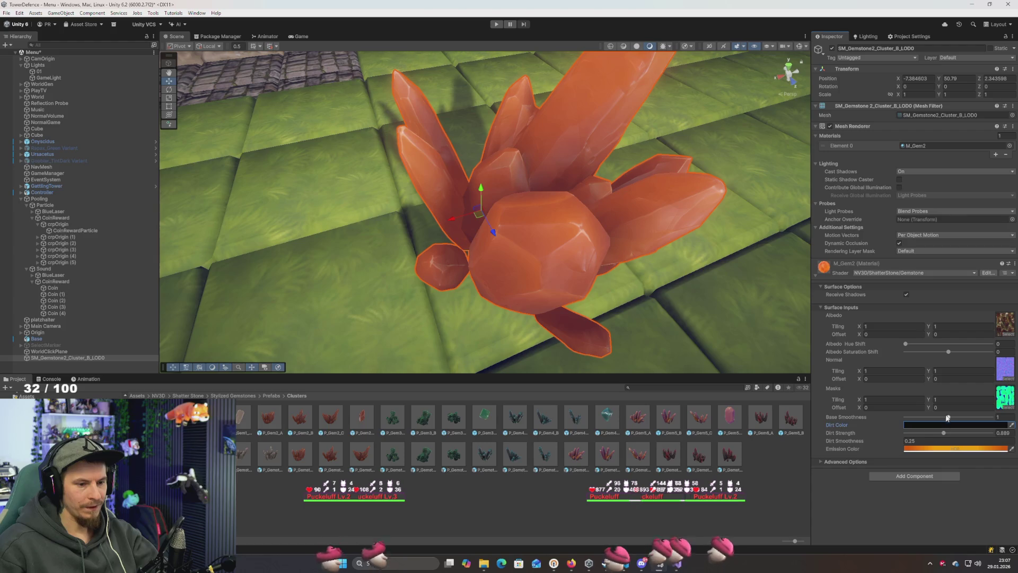
left_click_drag(944, 431, 947, 433)
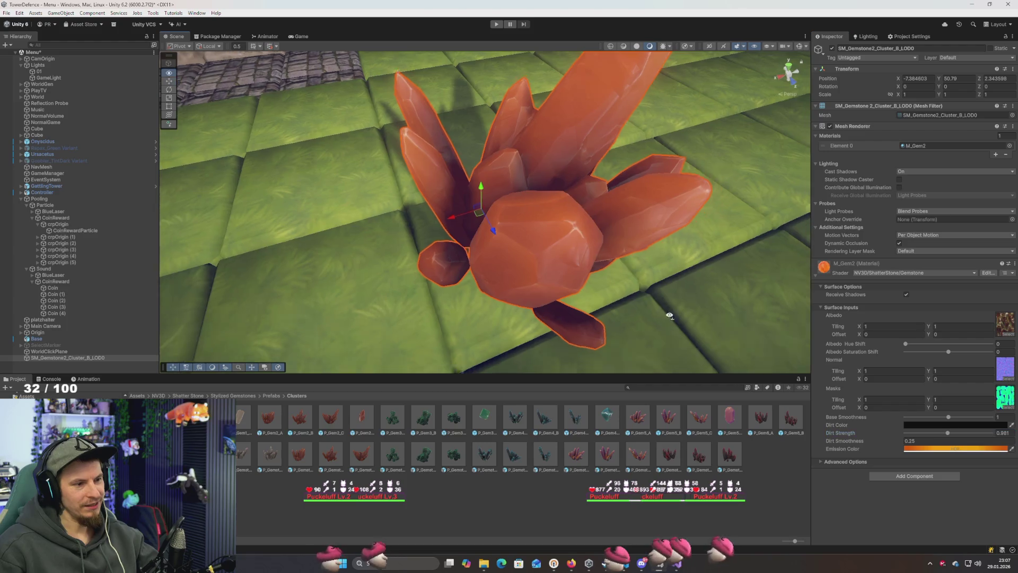
key("f")
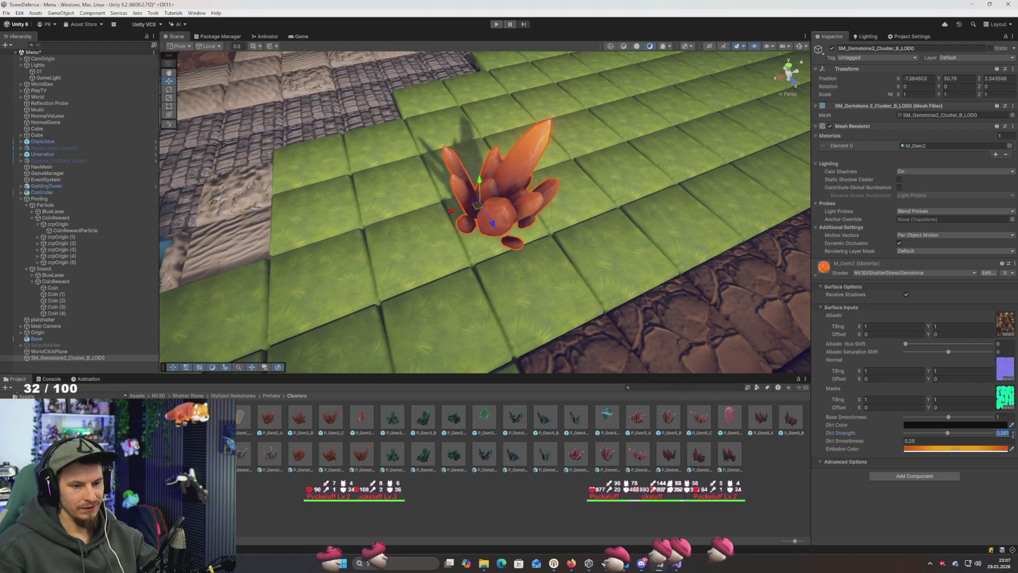
Set dirt strength to .8, confirm emission intensity 2, and start the game
type(".7")
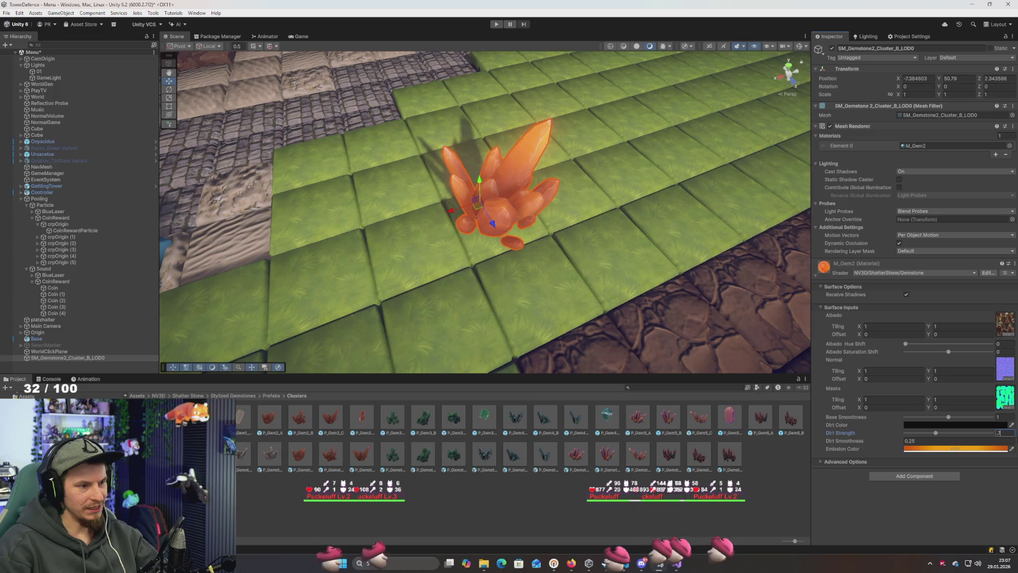
key("BackSpace")
type("8")
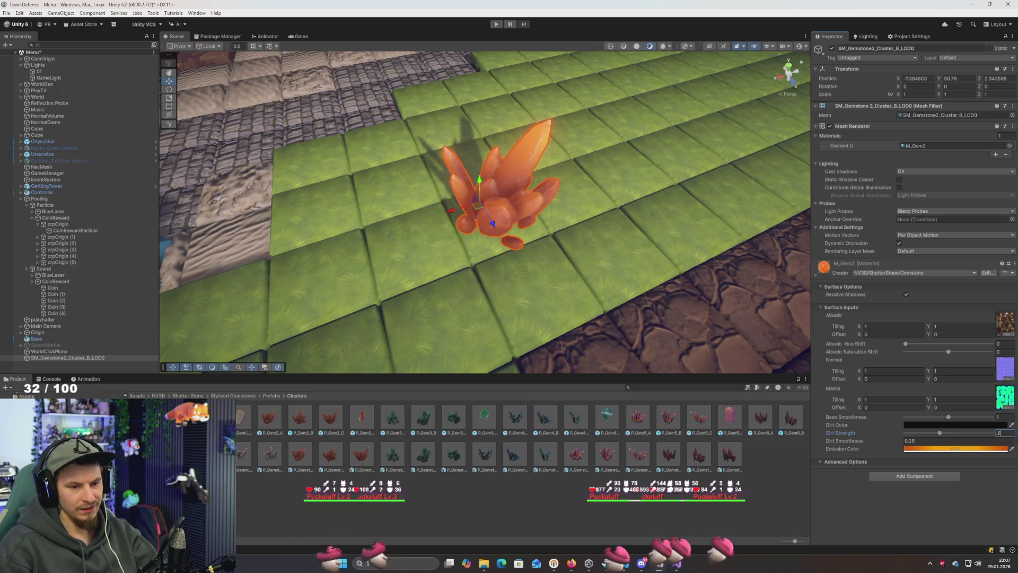
left_click_drag(513, 138, 652, 223)
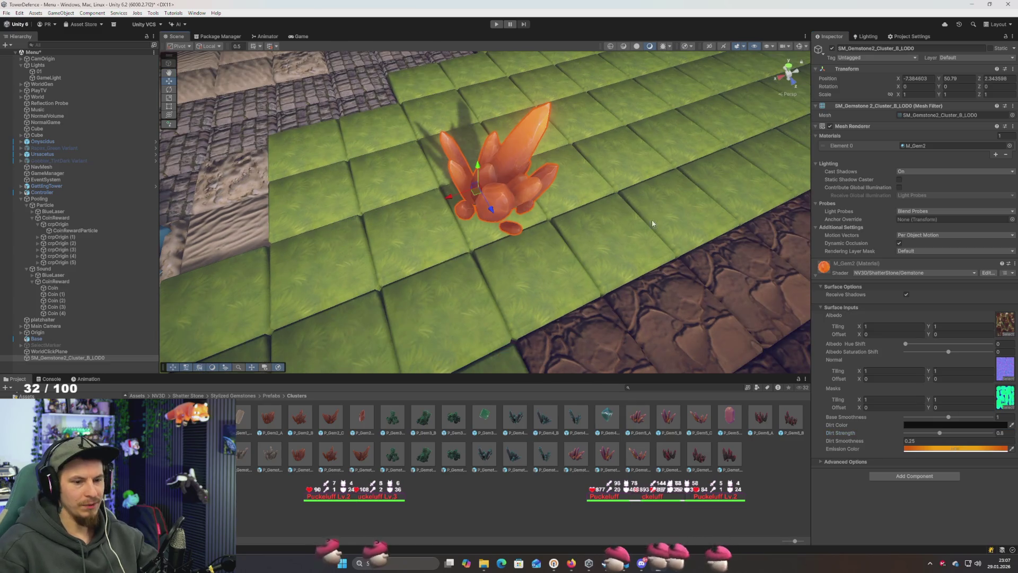
left_click(952, 451)
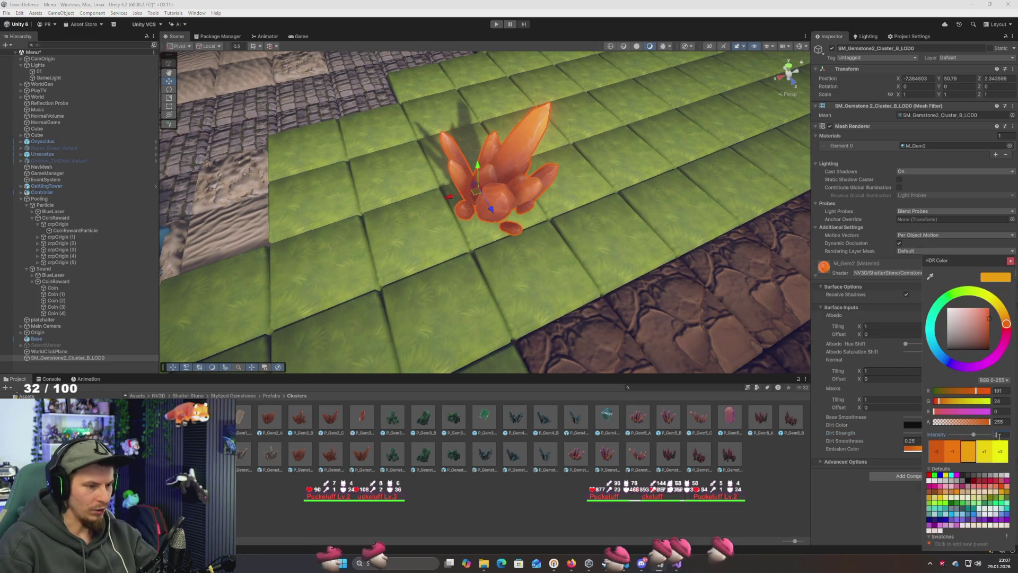
key("Return")
key("Return")
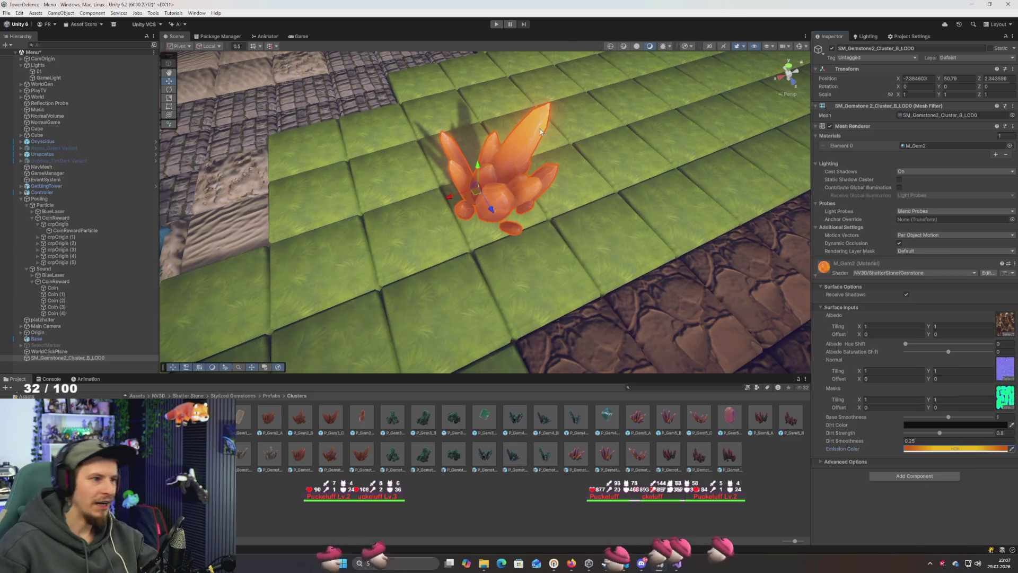
left_click(496, 26)
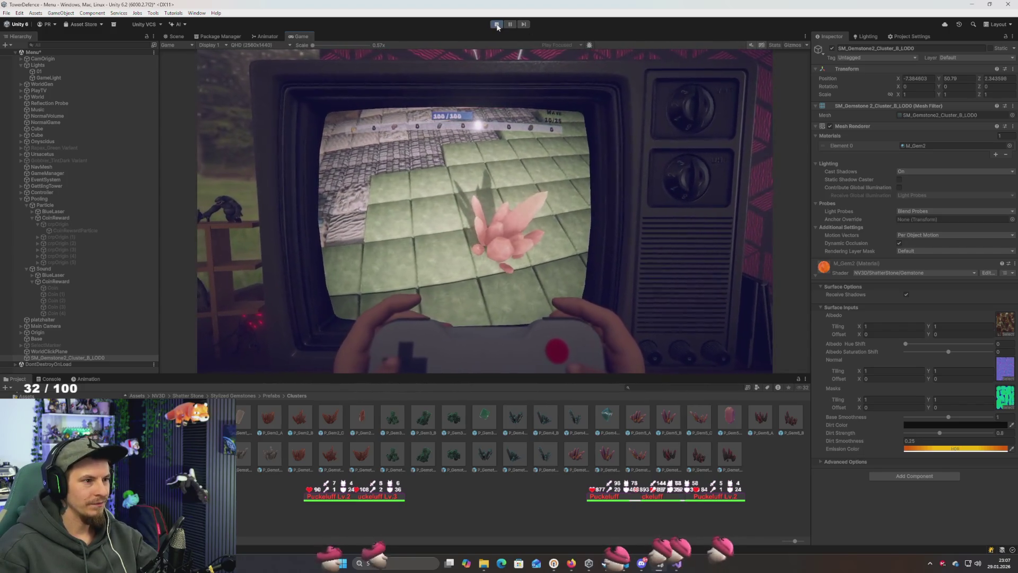
Stop Play mode and orbit around the orange gem cluster to inspect it
left_click(497, 24)
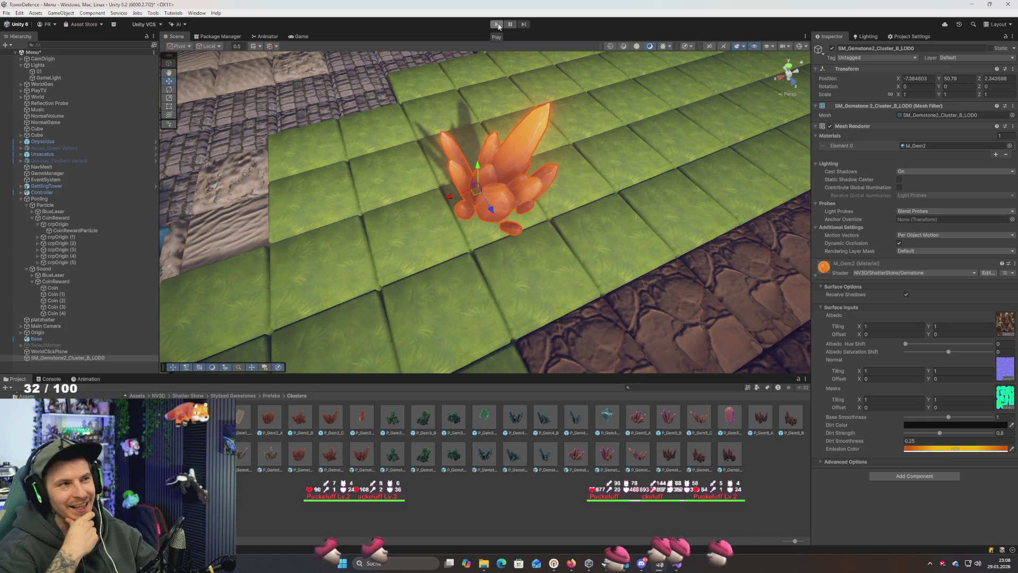
mouse_move(590, 131)
left_mouse_down()
mouse_move(438, 144)
mouse_move(534, 148)
mouse_move(653, 129)
left_mouse_up()
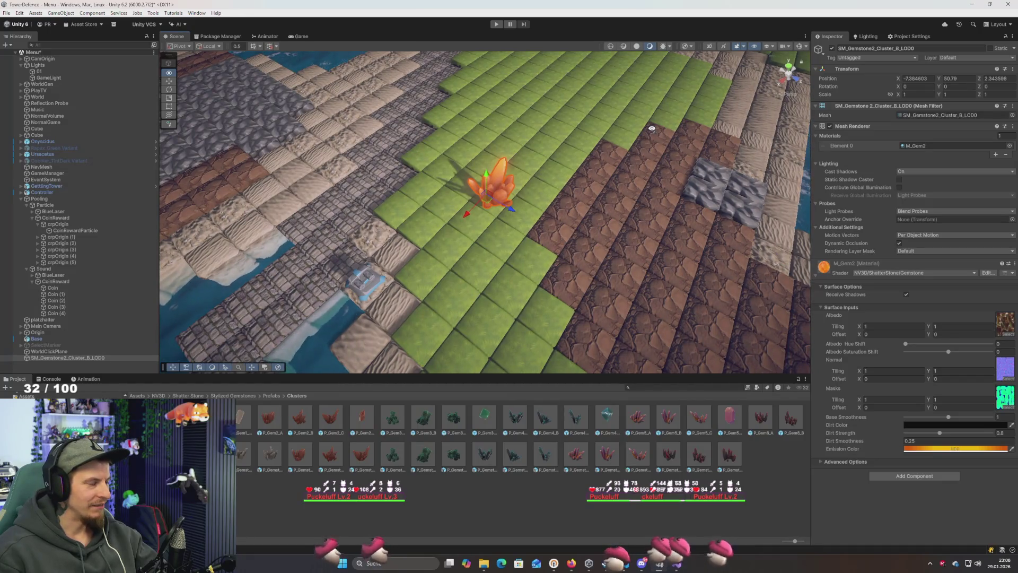
Orbit and zoom the Scene view in closer to the orange gem cluster
mouse_move(652, 129)
left_mouse_down()
mouse_move(637, 102)
mouse_move(637, 69)
mouse_move(604, 124)
left_mouse_up()
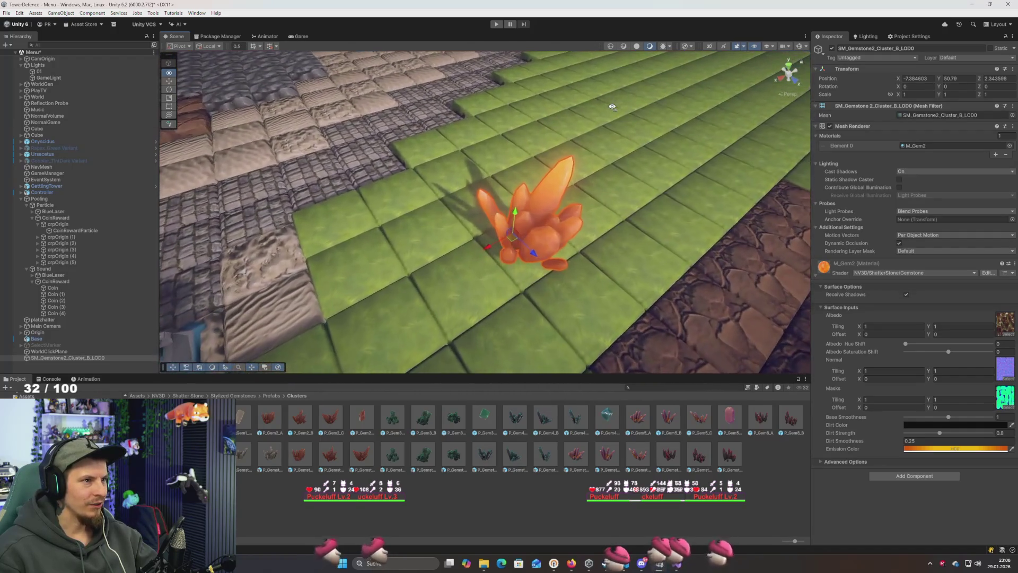
scroll(612, 107, "down", 3)
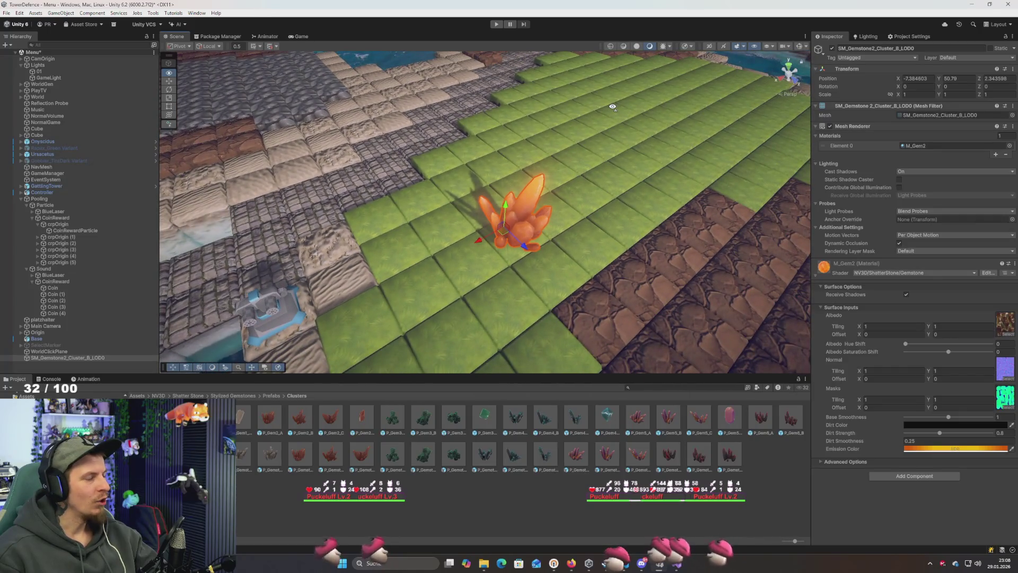
scroll(615, 112, "up", 6)
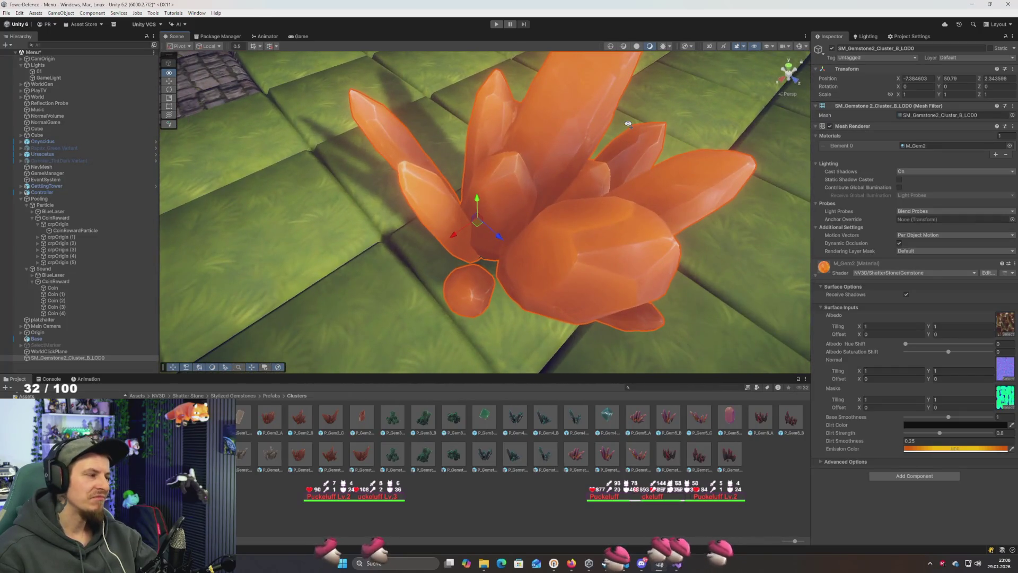
scroll(628, 124, "down", 5)
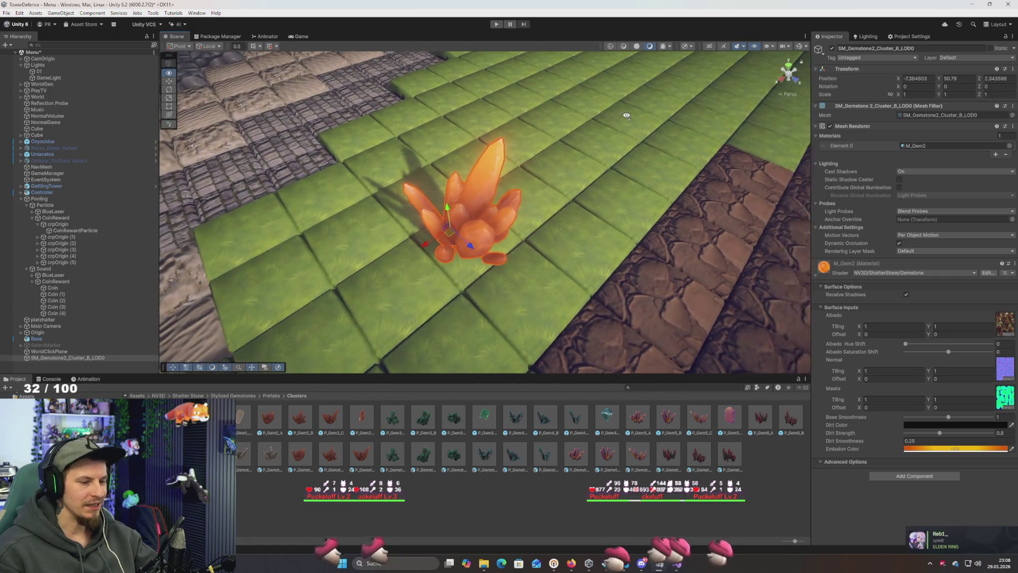
scroll(627, 111, "up", 6)
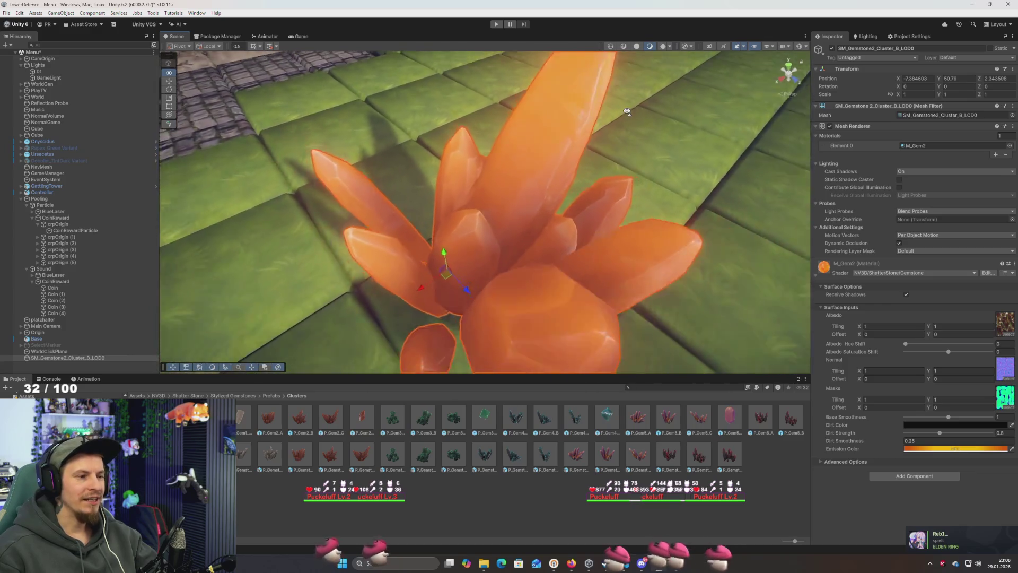
scroll(627, 111, "down", 5)
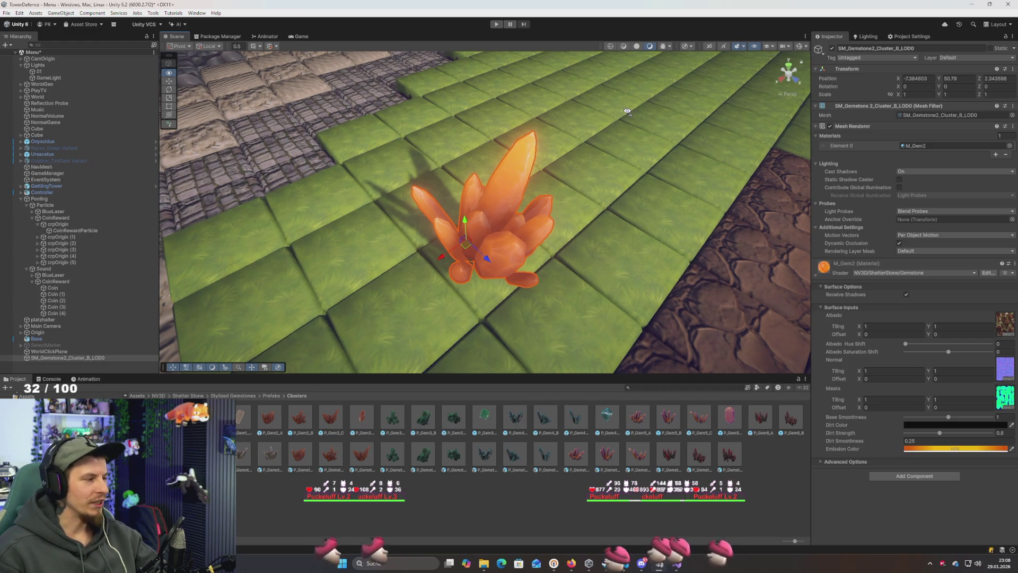
scroll(627, 112, "down", 2)
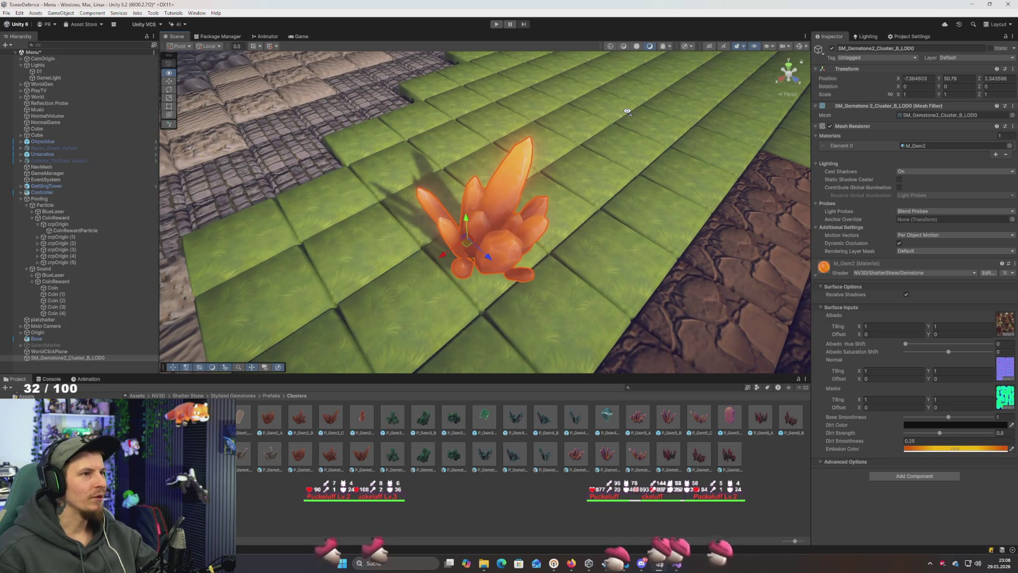
Place a P_Gem2_Refined pickup gem on the grass beside the cluster and duplicate it
mouse_move(628, 111)
left_mouse_down()
mouse_move(636, 106)
mouse_move(591, 114)
mouse_move(688, 124)
left_mouse_up()
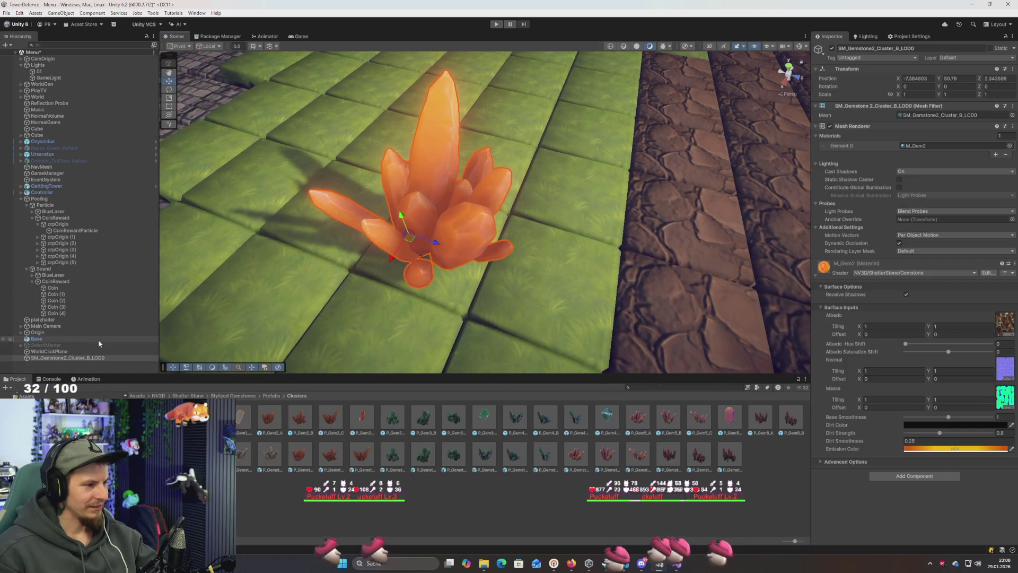
mouse_move(276, 422)
left_mouse_down()
mouse_move(493, 276)
mouse_move(578, 318)
mouse_move(464, 341)
mouse_move(541, 286)
mouse_move(581, 288)
left_mouse_up()
key("ctrl+d")
Undo the trial P_Gem2_Refined and P_Gem2_C pickups, then select SM_Gemstone2_Cluster_B_LOD0
mouse_move(499, 303)
left_mouse_down()
mouse_move(507, 296)
mouse_move(341, 289)
mouse_move(512, 281)
left_mouse_up()
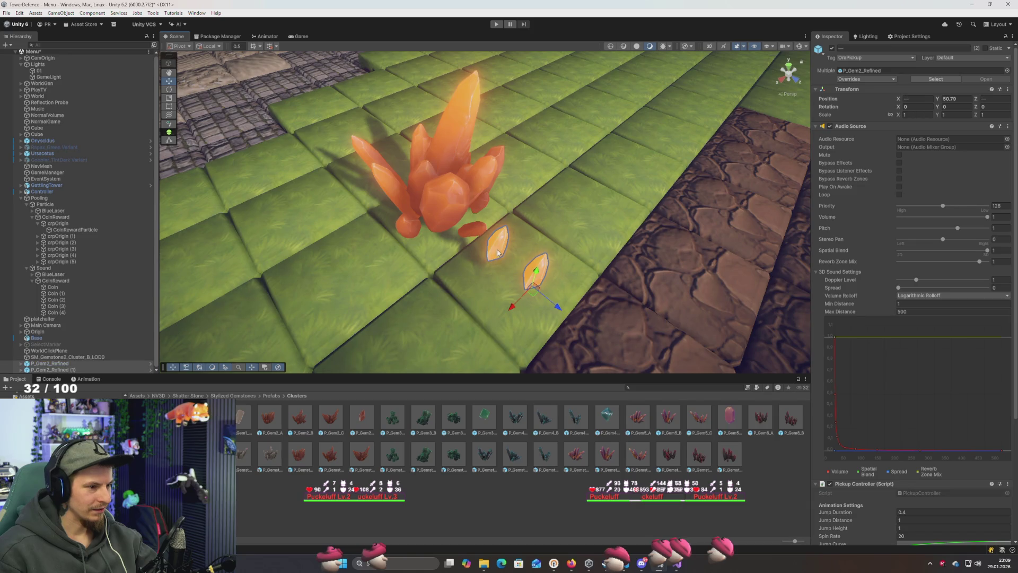
key("ctrl+z")
key("ctrl+z")
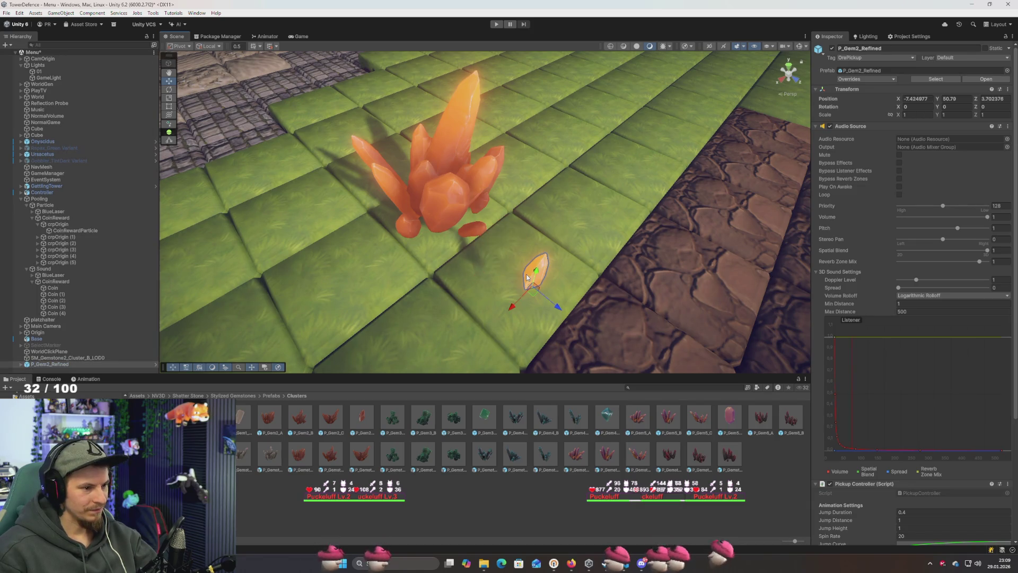
mouse_move(357, 418)
left_mouse_down()
mouse_move(432, 228)
mouse_move(489, 299)
mouse_move(477, 284)
mouse_move(731, 257)
mouse_move(514, 271)
mouse_move(416, 291)
mouse_move(618, 216)
mouse_move(663, 212)
mouse_move(673, 162)
mouse_move(514, 290)
mouse_move(353, 297)
mouse_move(381, 304)
mouse_move(218, 196)
mouse_move(211, 257)
left_mouse_up()
key("ctrl+z")
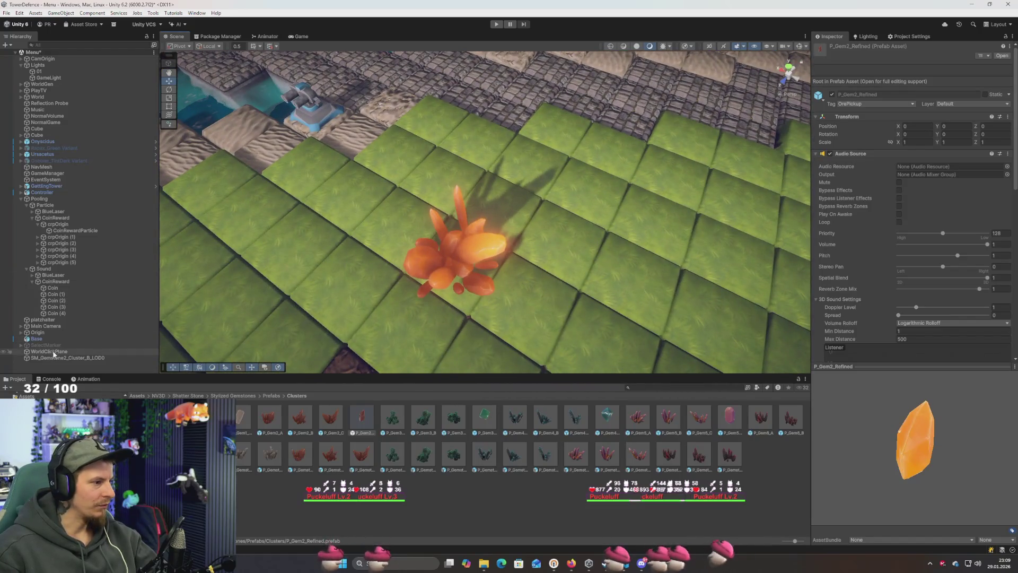
left_click(63, 358)
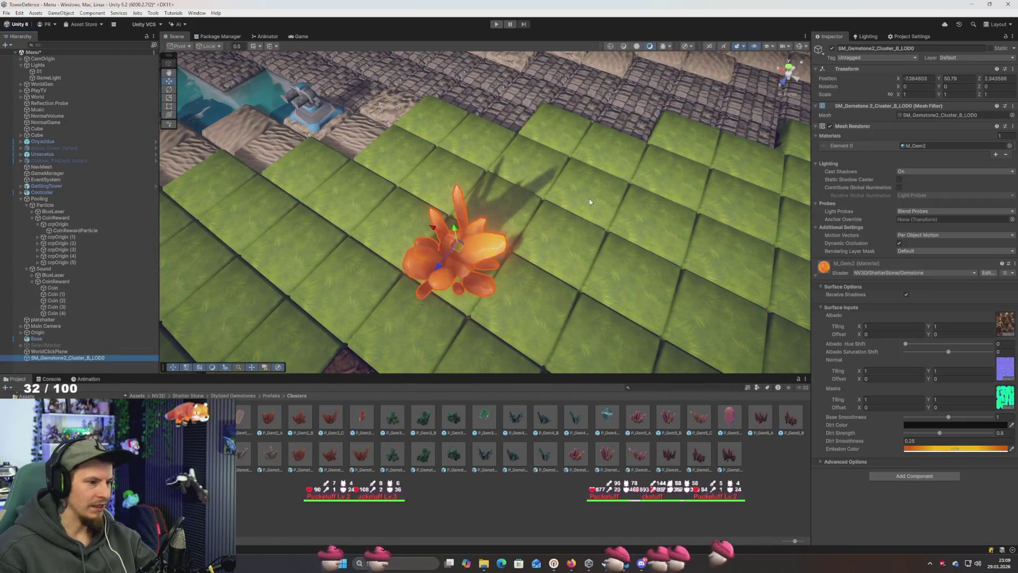
Shrink the gem cluster's uniform Transform scale (0.8 typed) and view it from a low angle
left_click(926, 95)
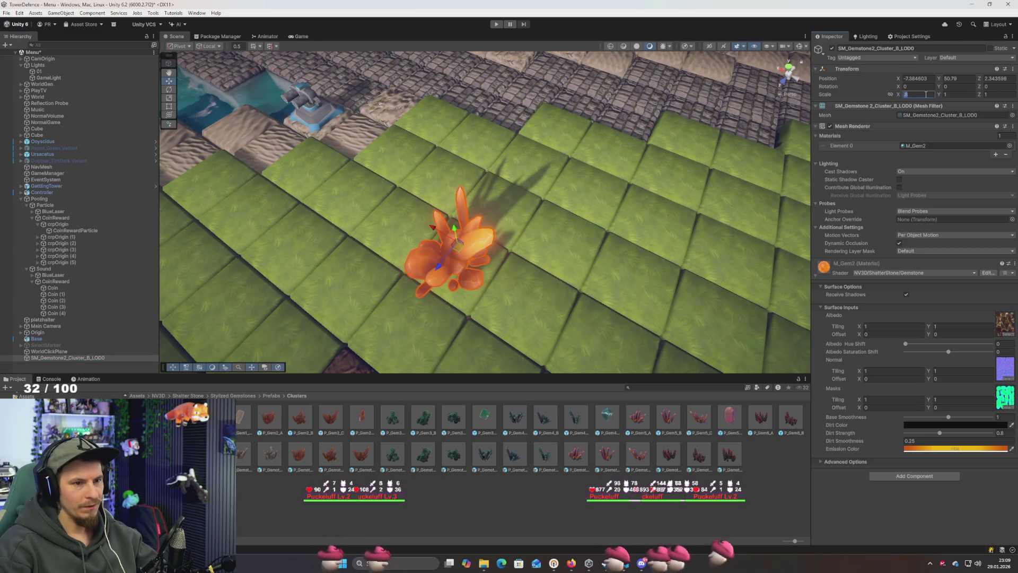
type("0.8")
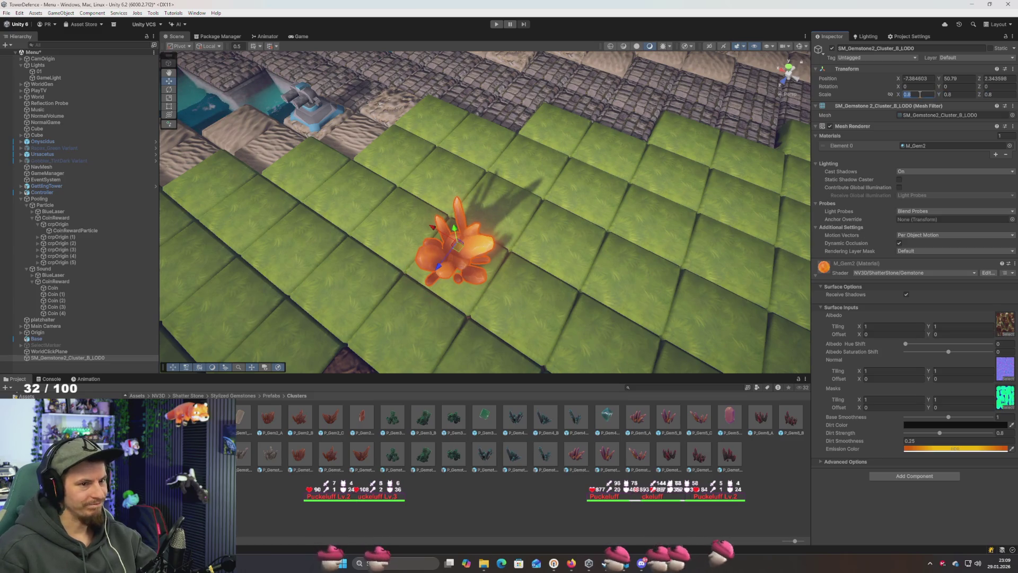
key("Return")
mouse_move(462, 212)
left_mouse_down()
mouse_move(435, 203)
mouse_move(404, 243)
mouse_move(411, 250)
mouse_move(405, 227)
mouse_move(400, 268)
mouse_move(409, 173)
mouse_move(410, 235)
mouse_move(461, 215)
left_mouse_up()
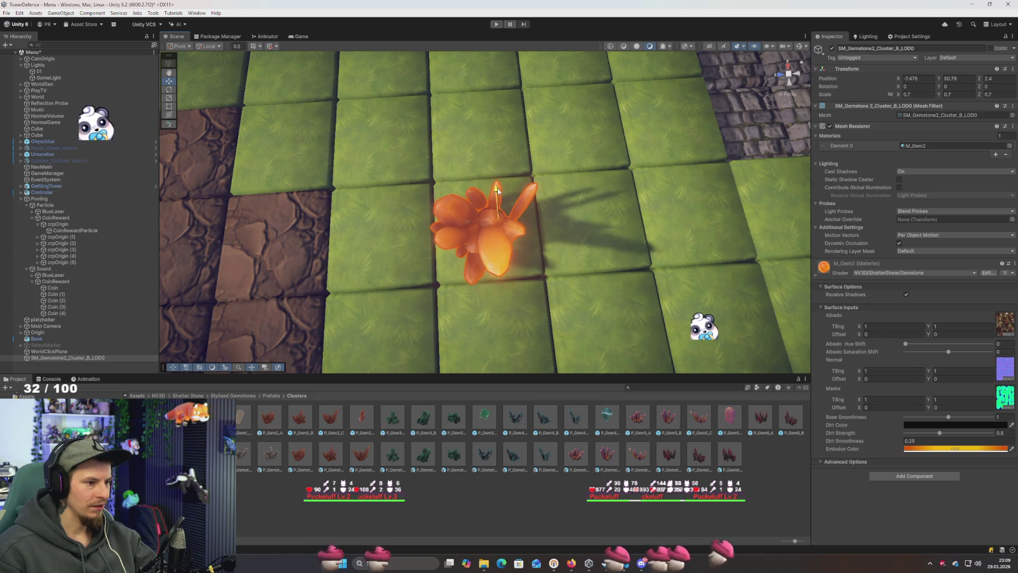
mouse_move(411, 205)
left_mouse_down()
mouse_move(613, 177)
mouse_move(614, 44)
left_mouse_up()
scroll(613, 177, "up", 5)
scroll(619, 177, "down", 5)
scroll(615, 194, "up", 6)
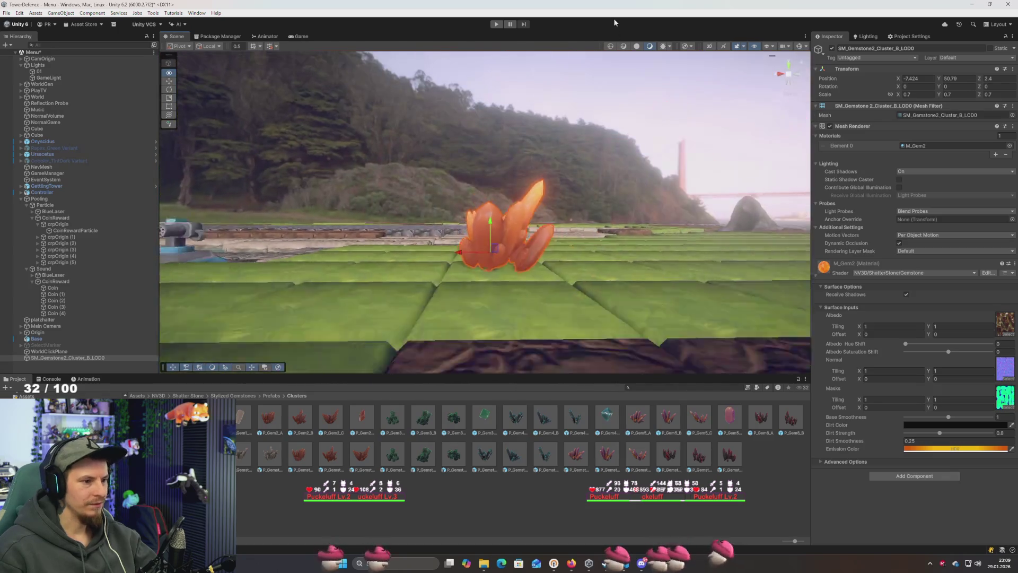
scroll(615, 44, "up", 3)
scroll(615, 44, "down", 3)
scroll(616, 45, "up", 3)
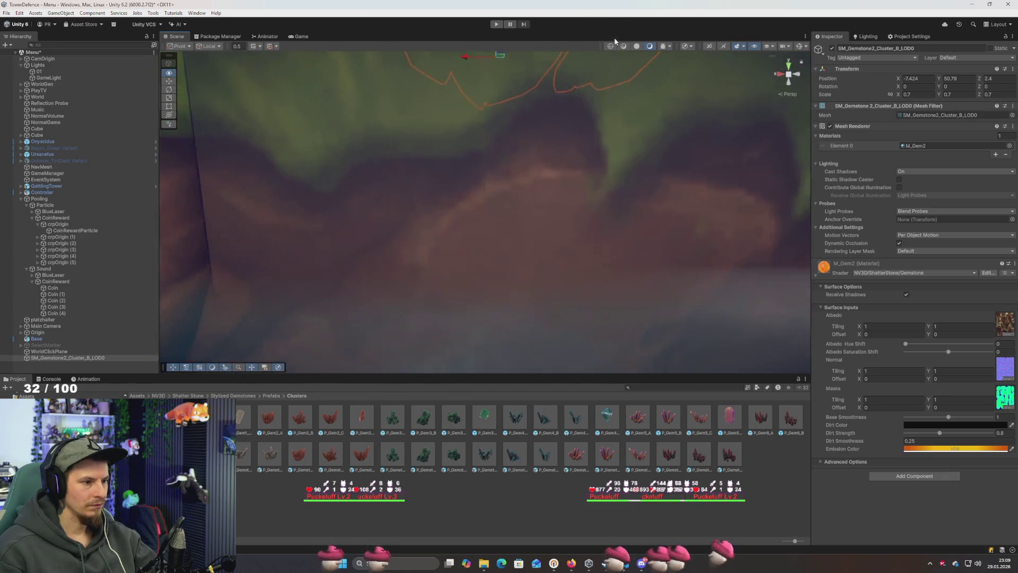
scroll(615, 45, "down", 3)
scroll(615, 44, "up", 4)
scroll(626, 56, "down", 1)
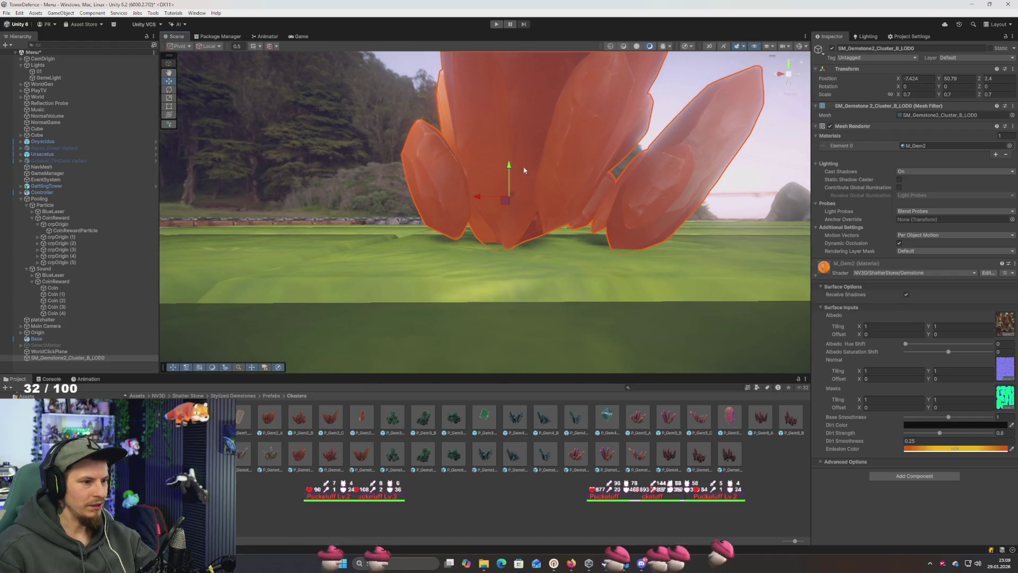
Lower the gem cluster slightly into the grass, to Position Y 50.654
mouse_move(510, 168)
left_mouse_down()
mouse_move(515, 213)
mouse_move(514, 195)
left_mouse_up()
scroll(512, 192, "up", 3)
scroll(510, 189, "down", 2)
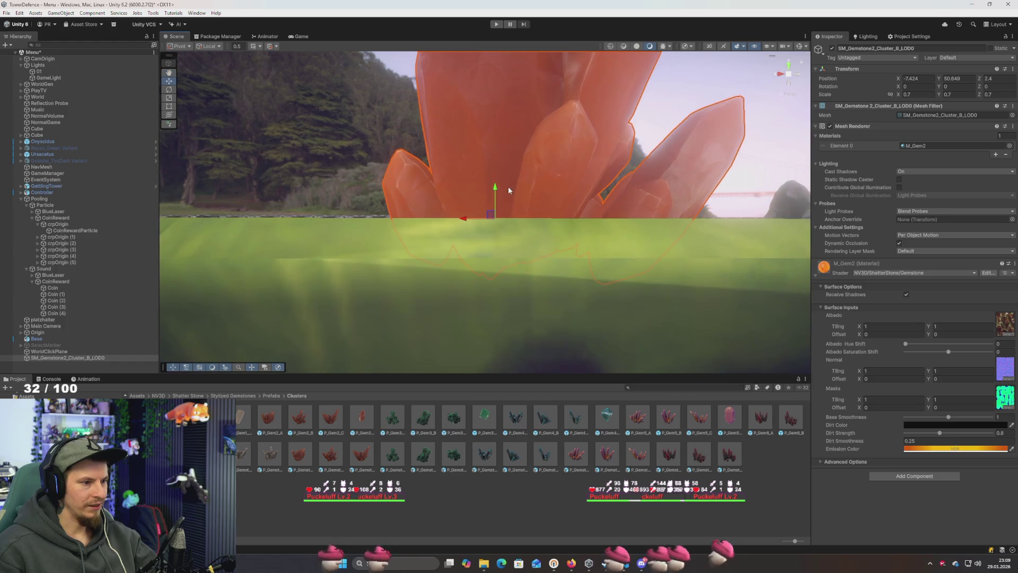
left_click_drag(496, 189, 484, 187)
scroll(485, 187, "down", 5)
mouse_move(477, 306)
left_mouse_down()
mouse_move(447, 295)
mouse_move(280, 295)
mouse_move(417, 289)
mouse_move(572, 302)
mouse_move(697, 280)
mouse_move(696, 289)
left_mouse_up()
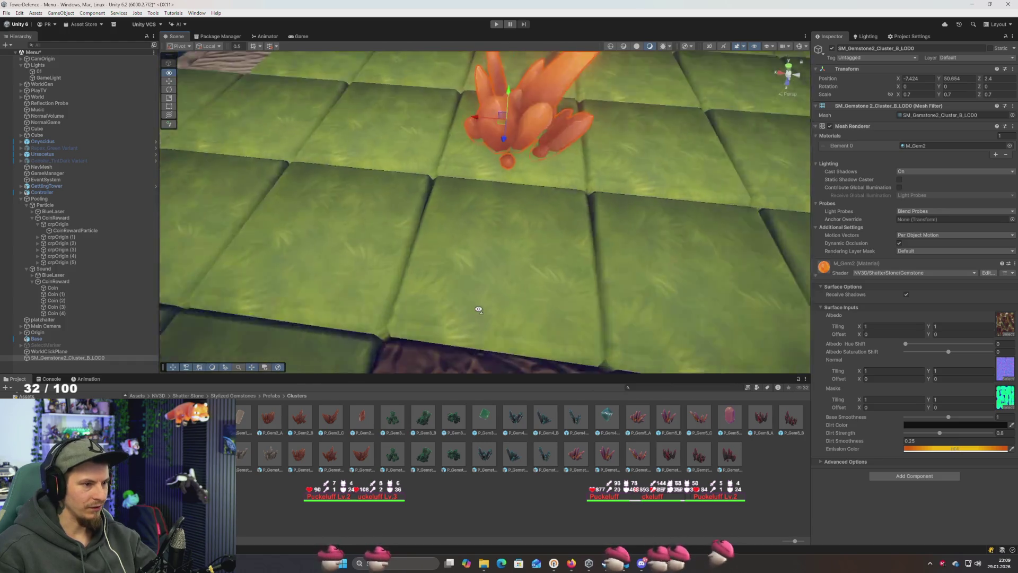
scroll(698, 280, "up", 5)
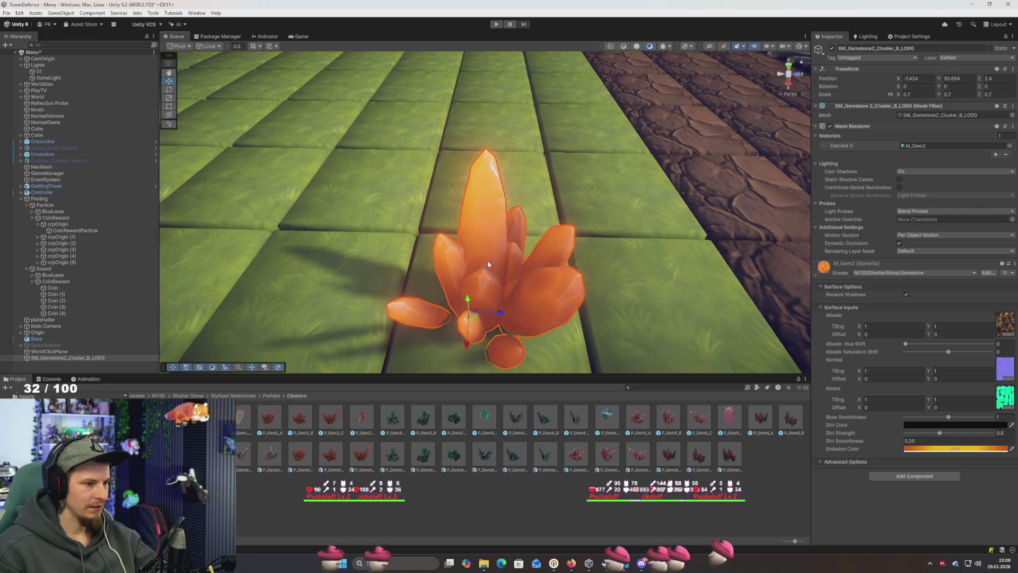
left_click(937, 115)
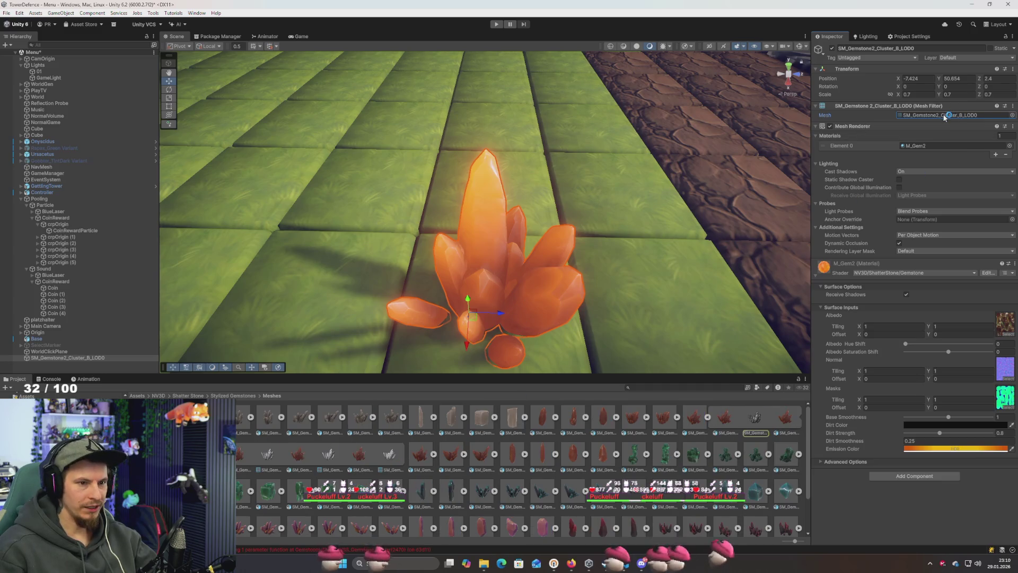
Reveal the cluster's SM_Gemstone FBX mesh in File Explorer with Show in Explorer
left_click(756, 422)
right_click(693, 418)
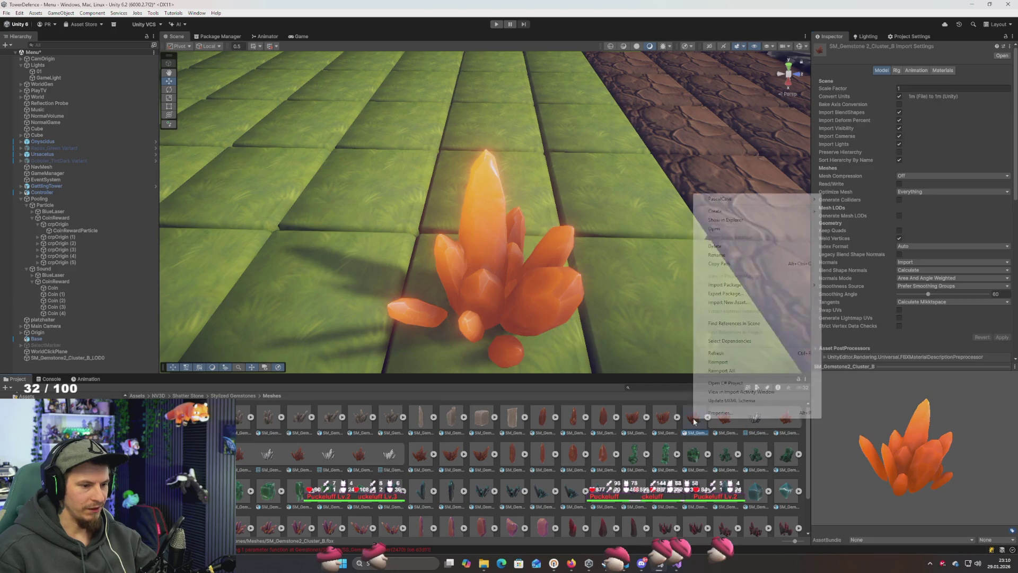
left_click(730, 220)
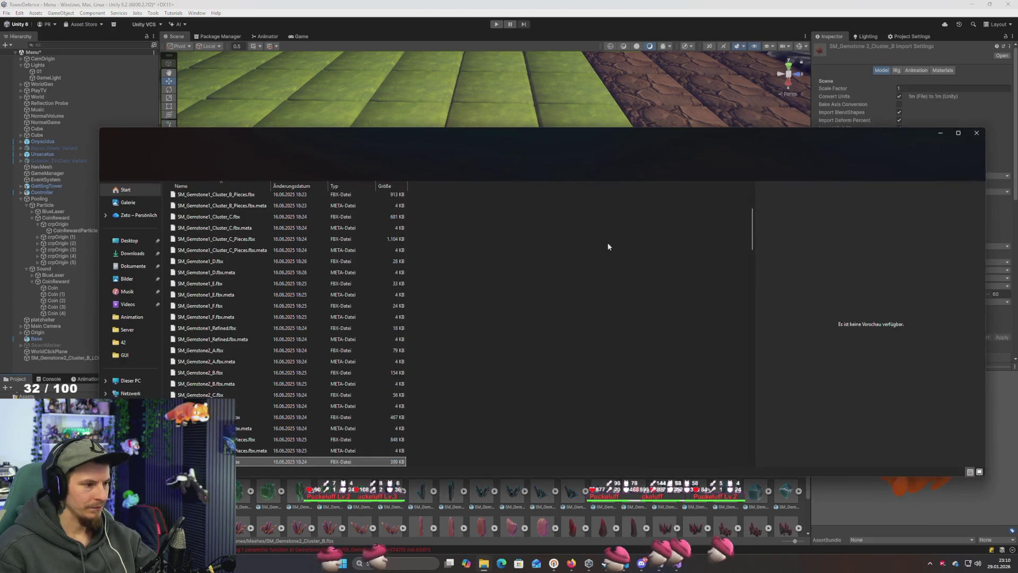
Launch Blender 4.5 from the Windows Start search
key("super")
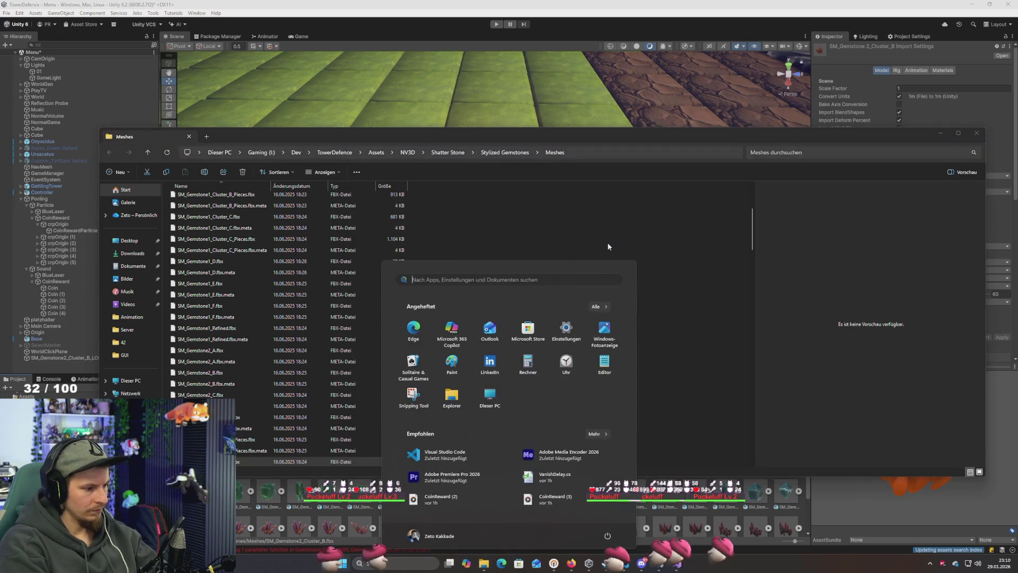
type("blender")
key("Return")
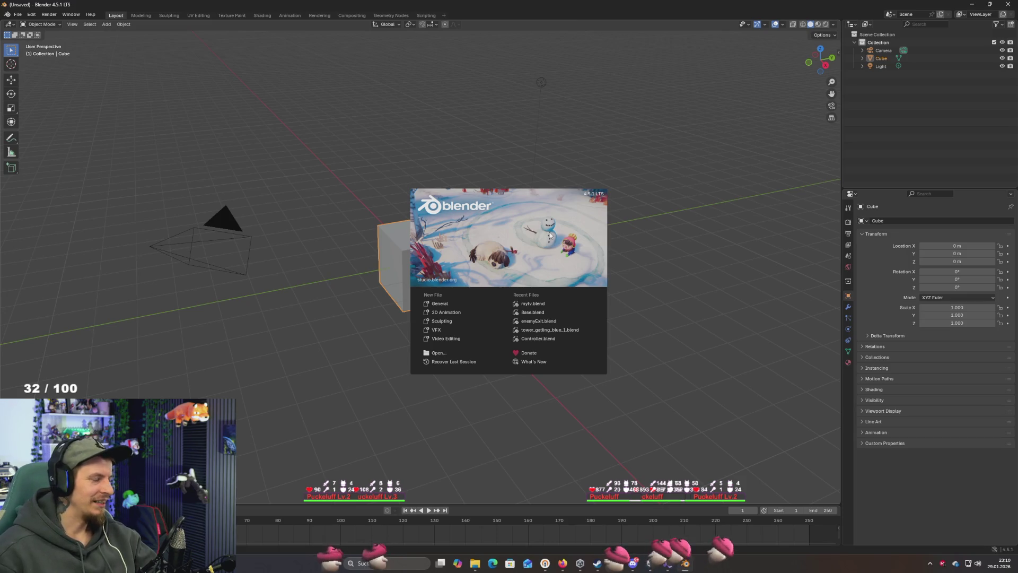
Dismiss Blender's splash screen and zoom in on the default cube
left_click(310, 253)
right_click(324, 280)
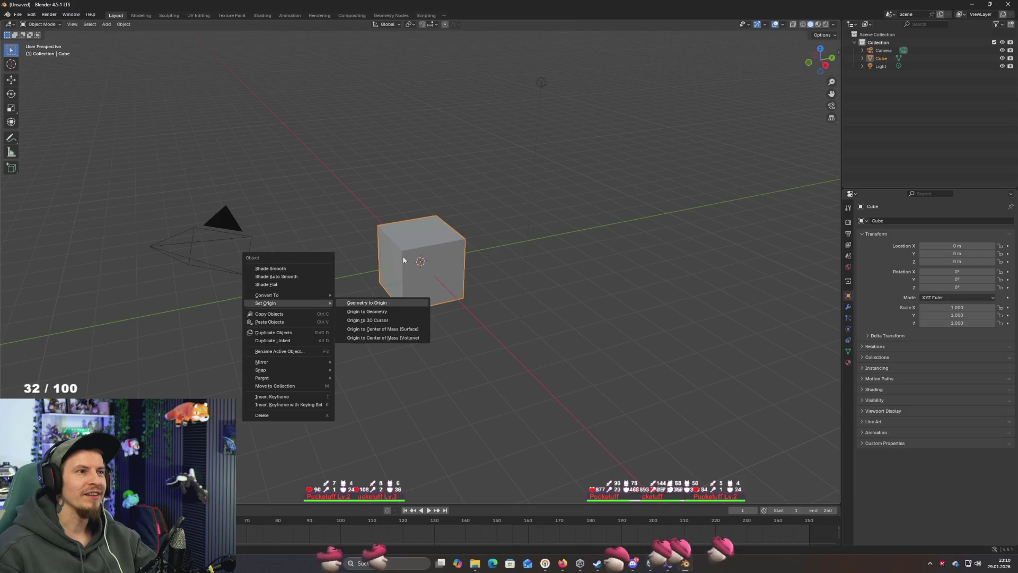
scroll(391, 246, "up", 3)
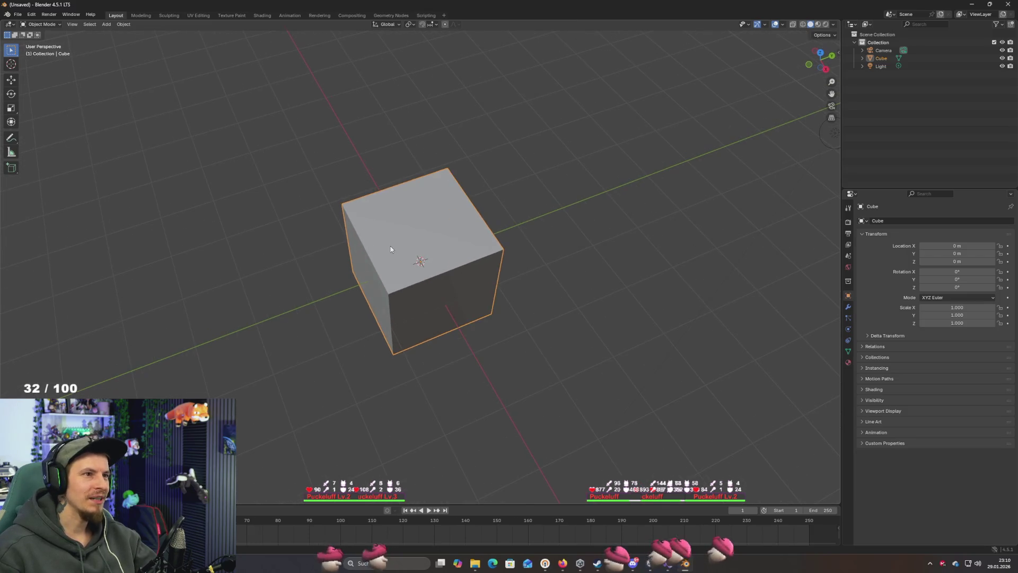
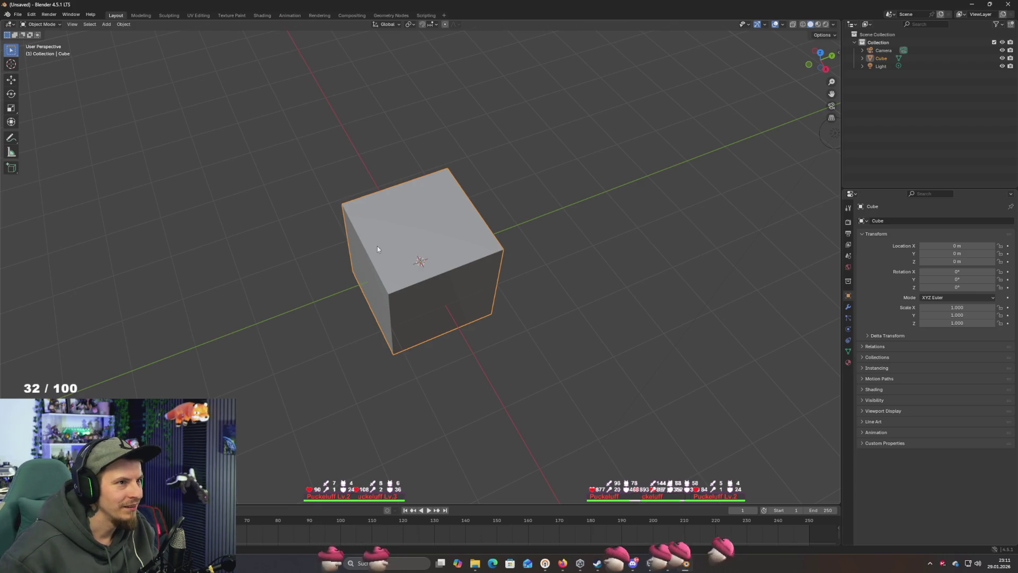
Apply Shade Smooth to the default cube, then undo it
right_click(403, 366)
left_click(406, 366)
right_click(427, 311)
key("ctrl+z")
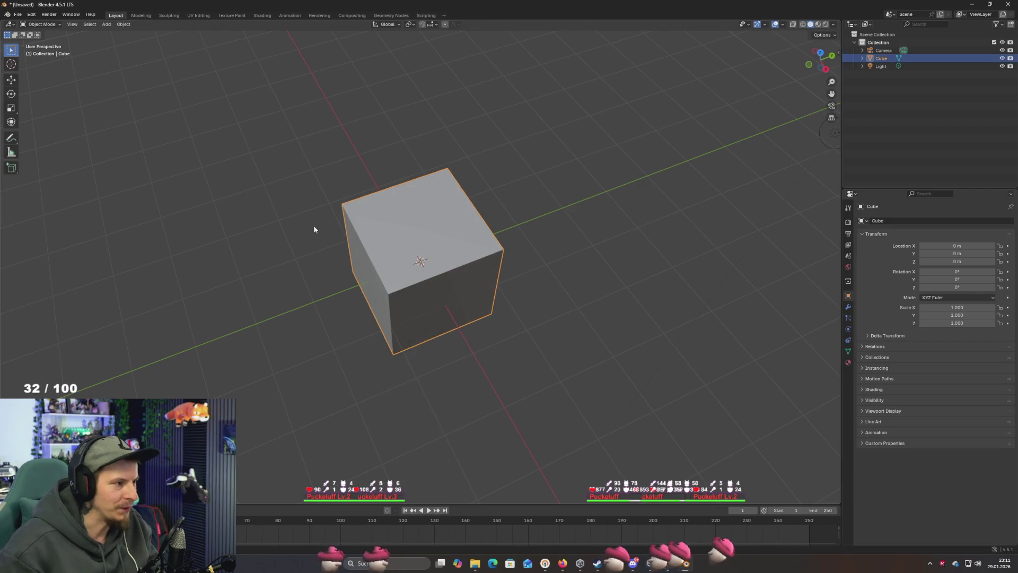
Select and delete the default cube, camera and light, leaving an empty scene
key("a")
key("Delete")
key("KP_6")
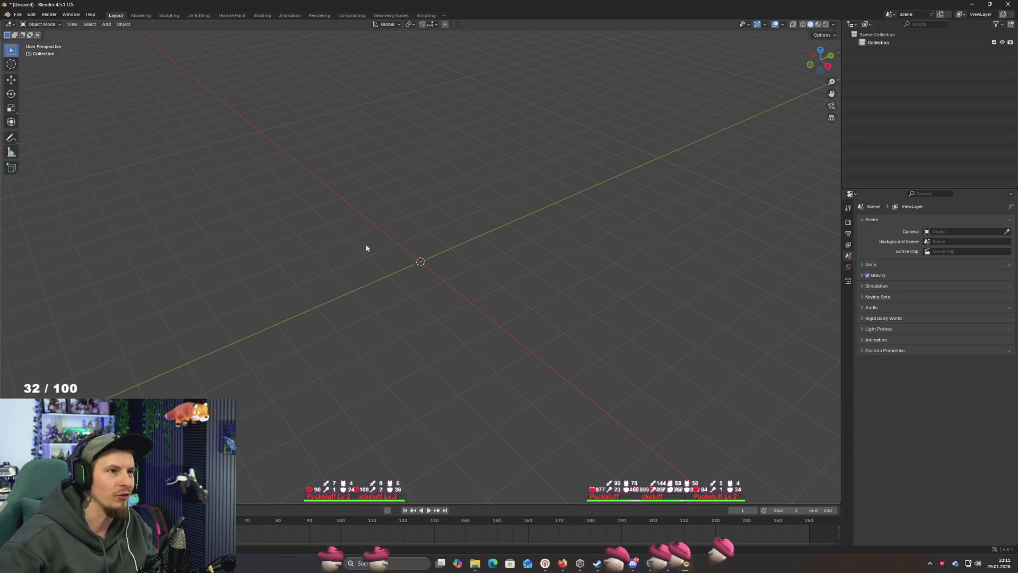
mouse_move(405, 223)
left_mouse_down()
mouse_move(405, 237)
mouse_move(387, 237)
mouse_move(407, 232)
mouse_move(395, 236)
left_mouse_up()
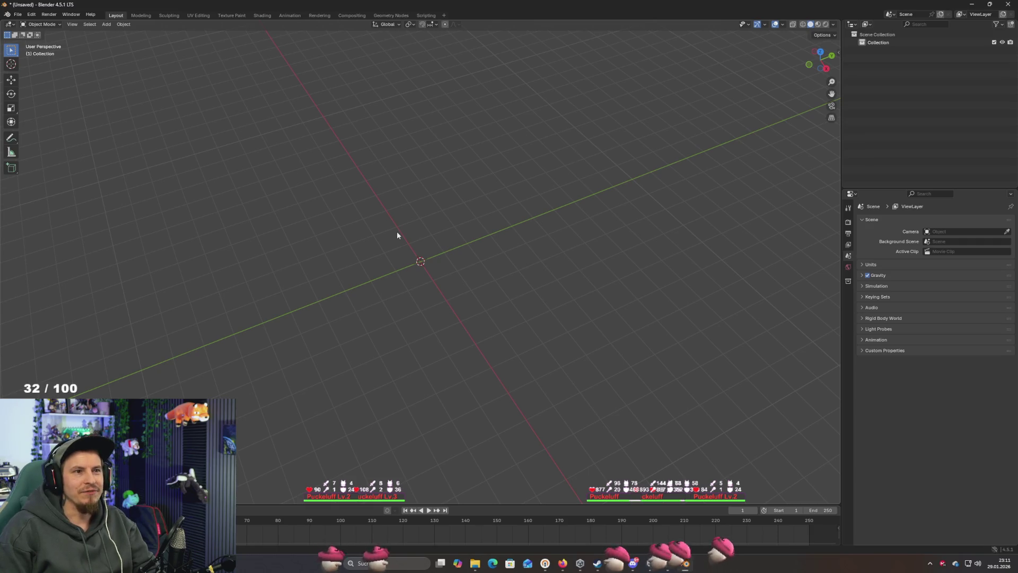
Cancel an accidental Open prompt and start File > Import > FBX instead
left_click(17, 15)
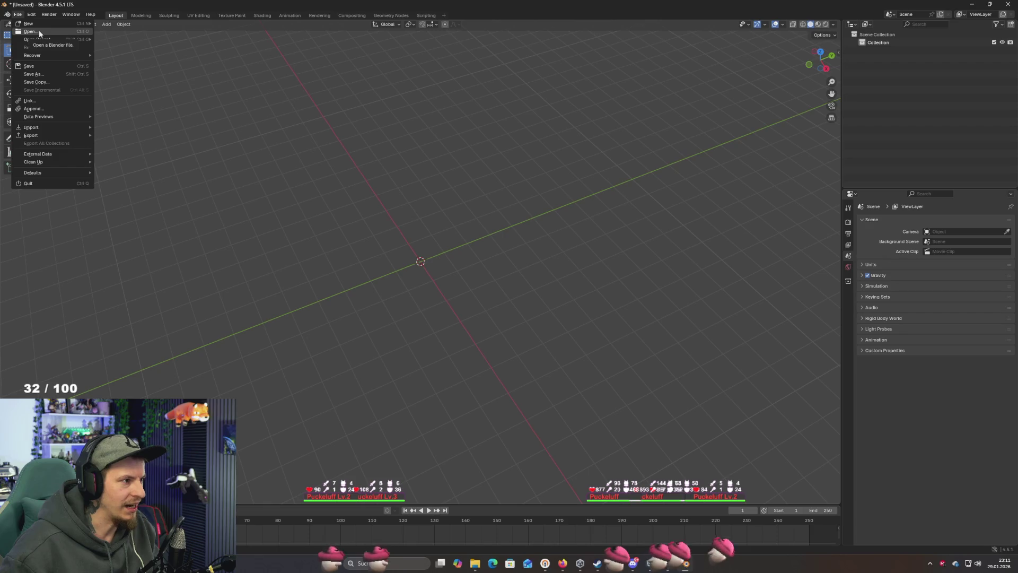
left_click(39, 30)
left_click(553, 292)
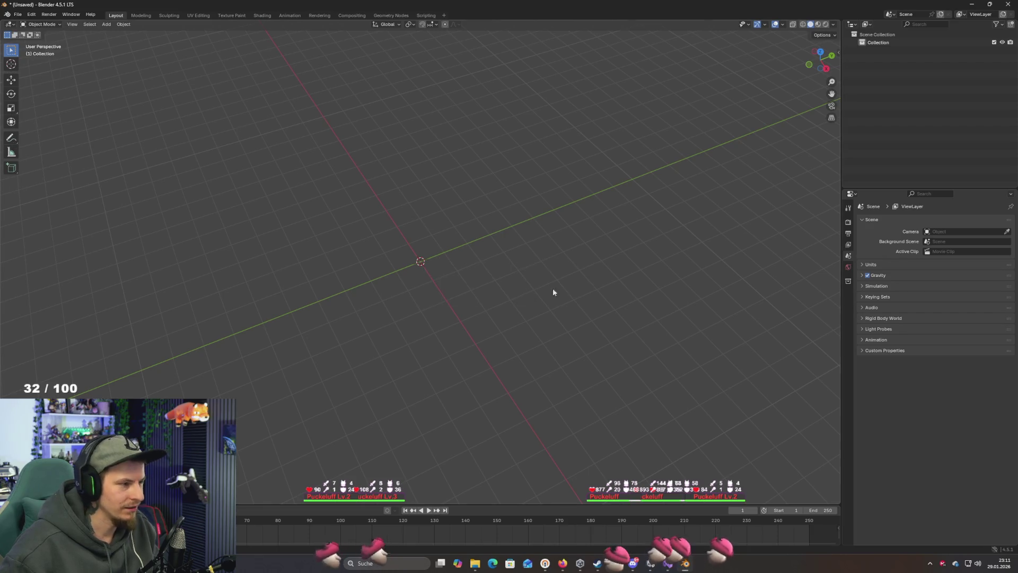
left_click(17, 14)
mouse_move(74, 128)
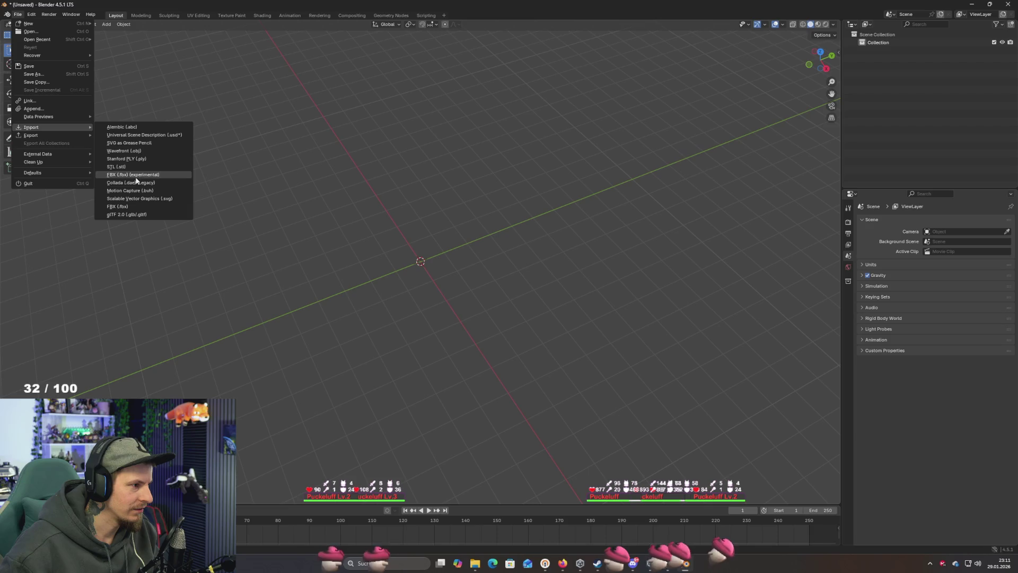
left_click(117, 207)
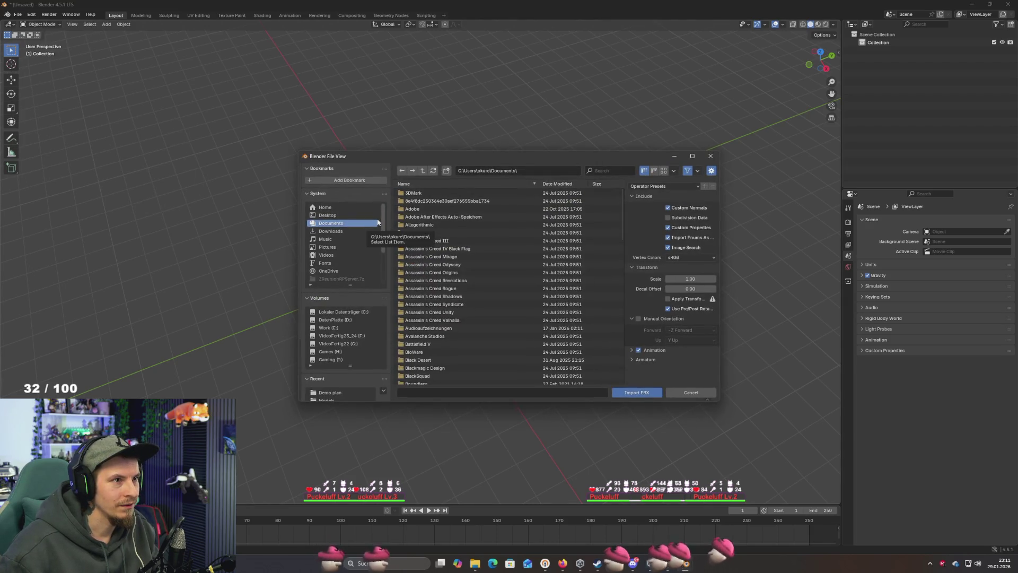
Point the FBX import browser at the Meshes folder by pasting its copied path
key("alt+Tab")
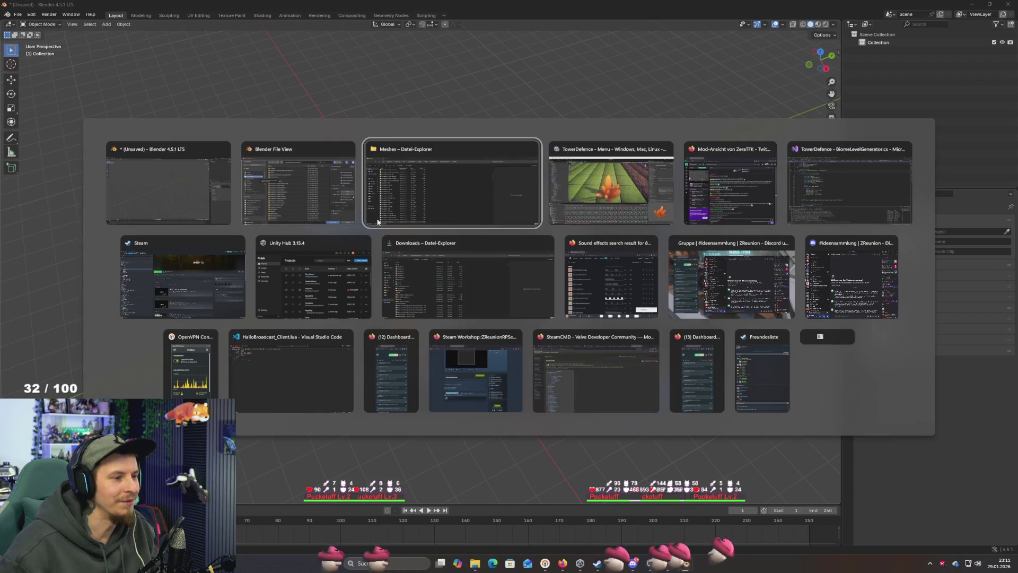
left_click(378, 222)
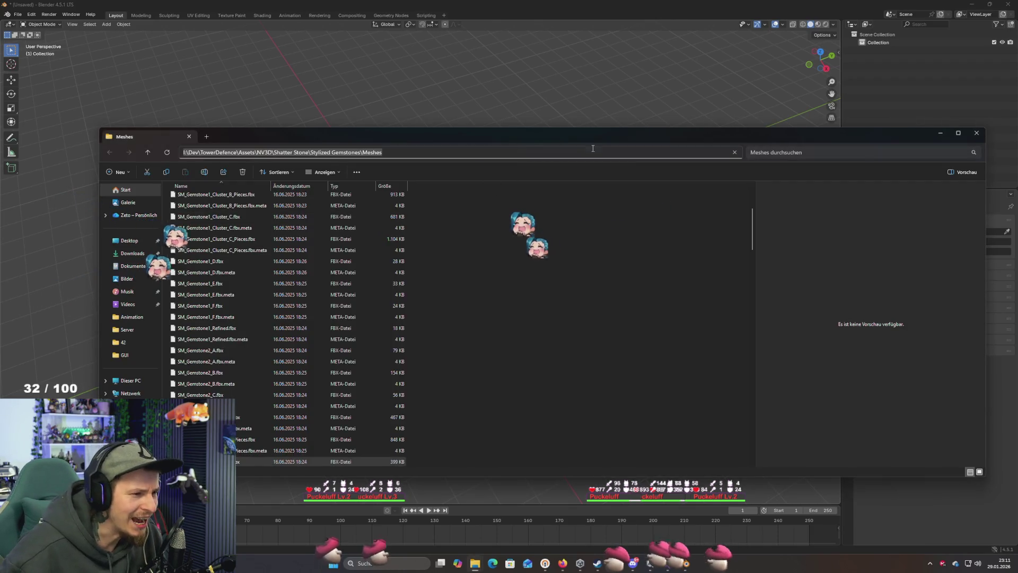
left_click(593, 149)
key("ctrl+c")
key("alt+Tab")
left_click(552, 166)
key("ctrl+v")
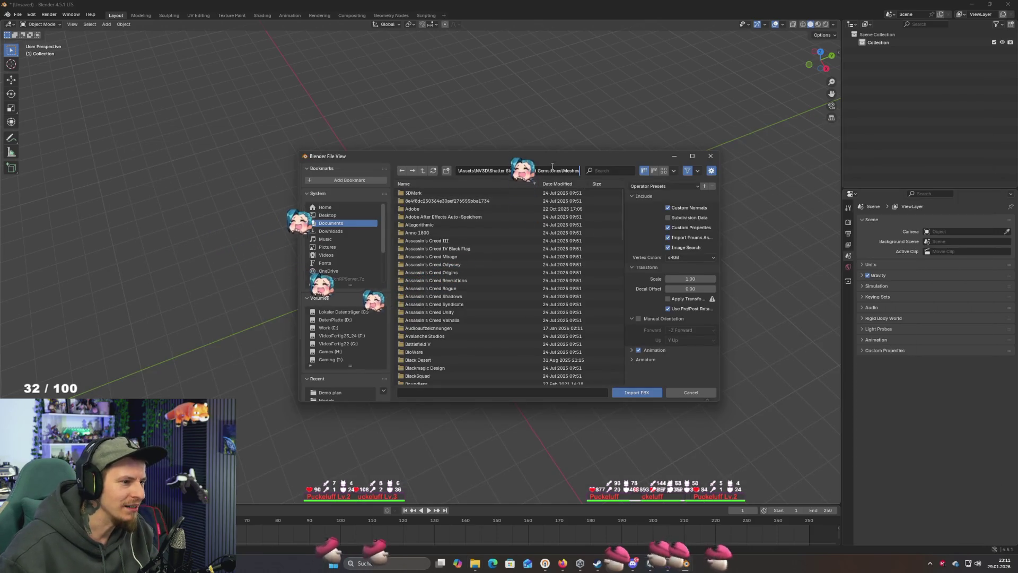
key("Return")
Import SM_Gemstone2_Cluster_B.fbx from the Meshes folder
key("alt+Tab")
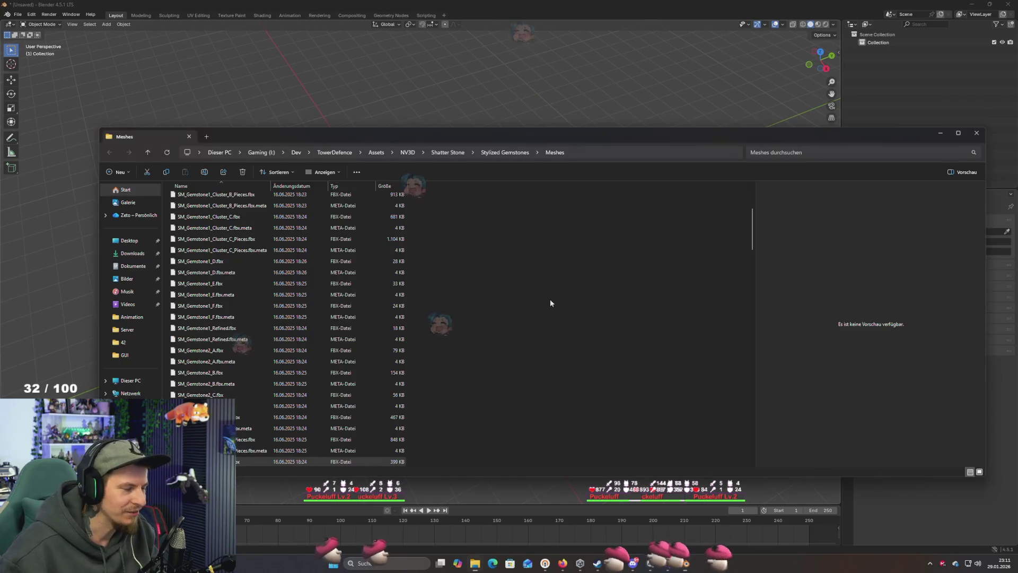
key("alt+Tab")
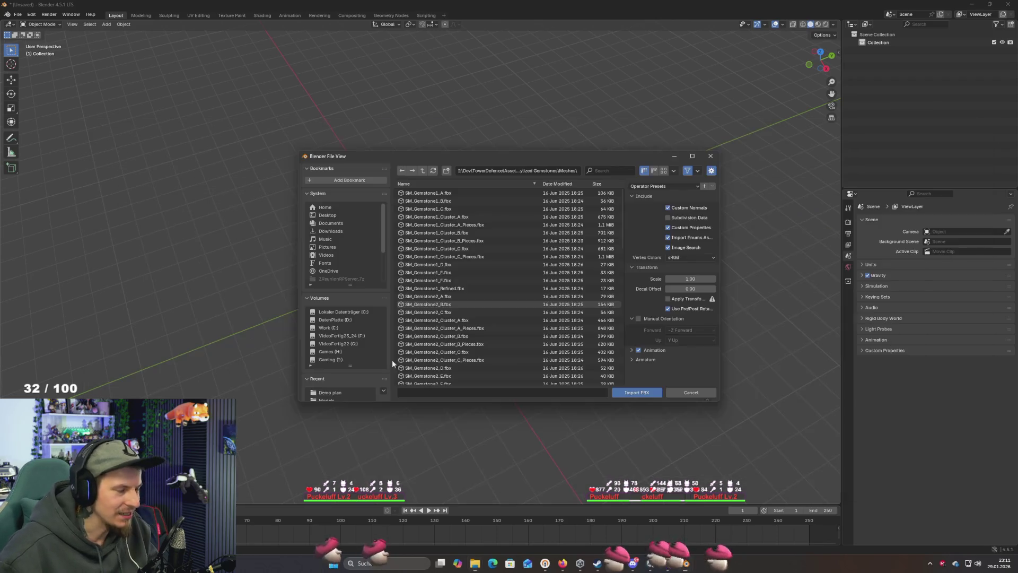
key("ctrl+v")
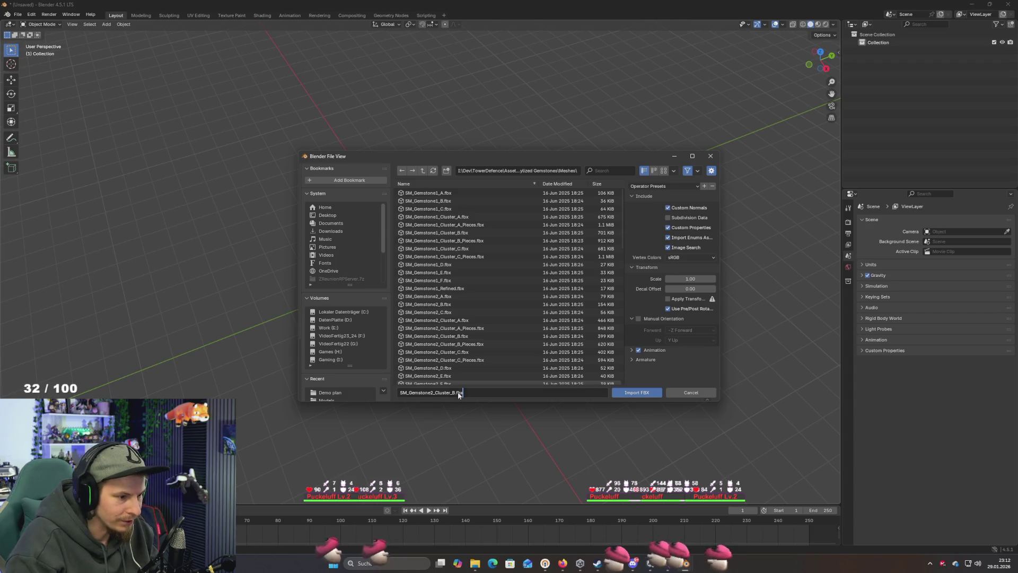
key("Return")
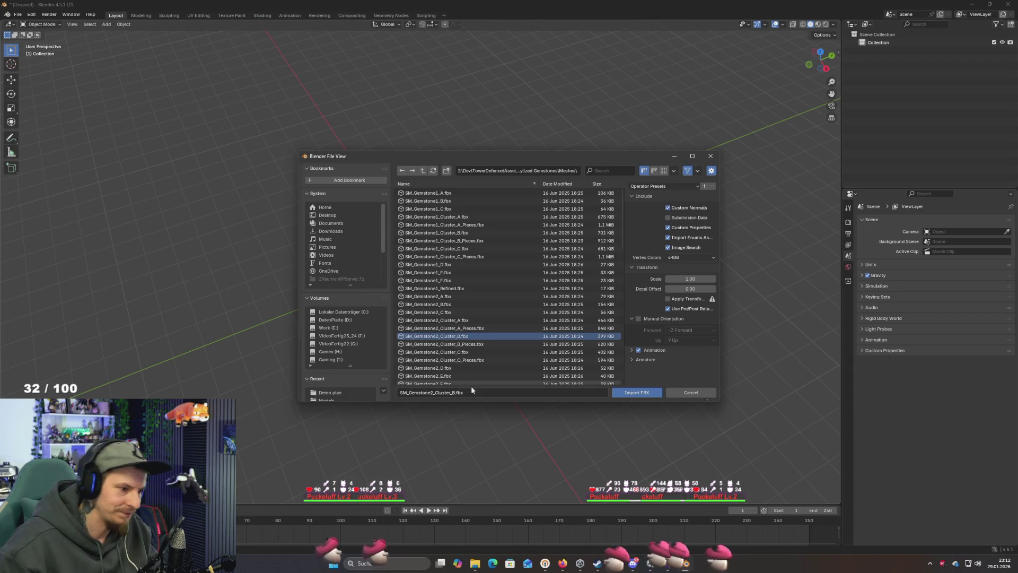
left_click(645, 396)
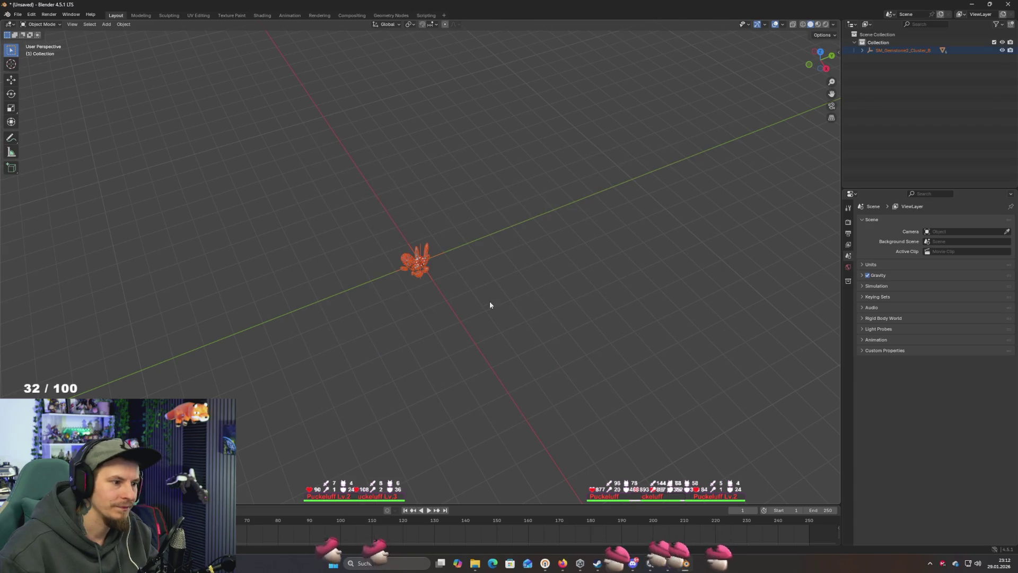
Delete the LOD1 through LOD5 meshes of the imported cluster in the Outliner
scroll(470, 299, "up", 15)
left_click_drag(512, 320, 612, 302)
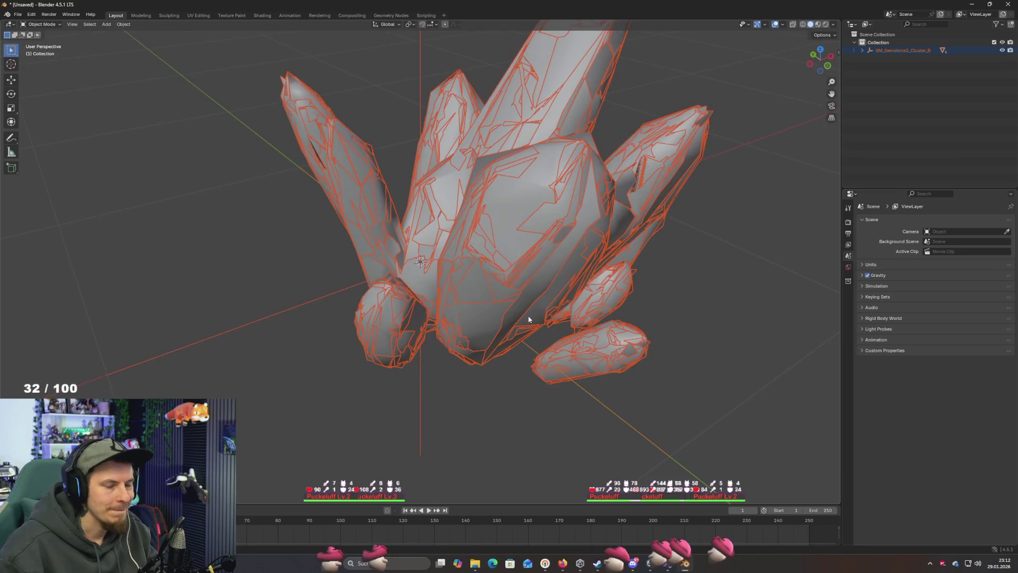
left_click(862, 49)
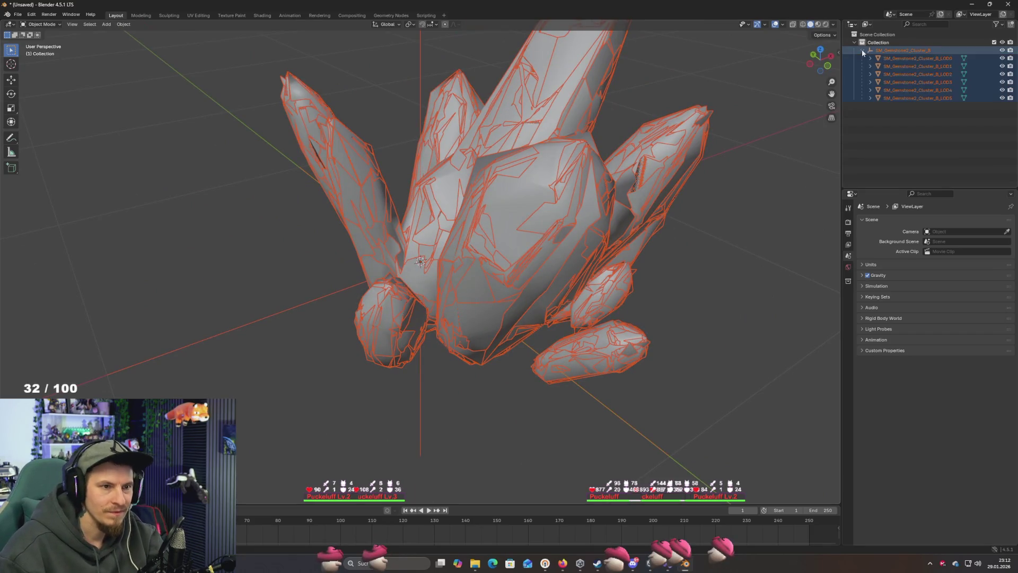
left_click(905, 67)
left_click(917, 98, "shift")
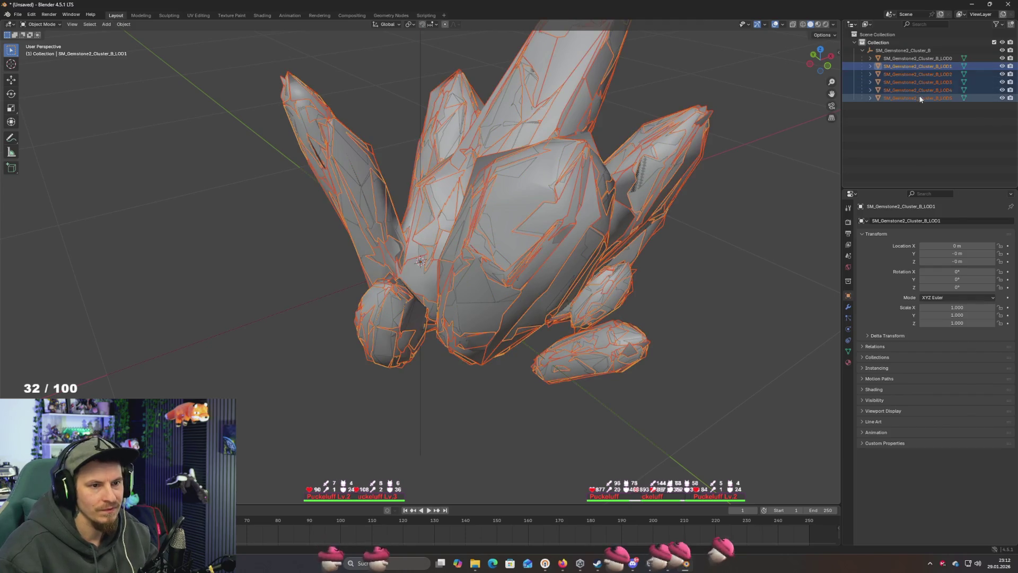
key("Delete")
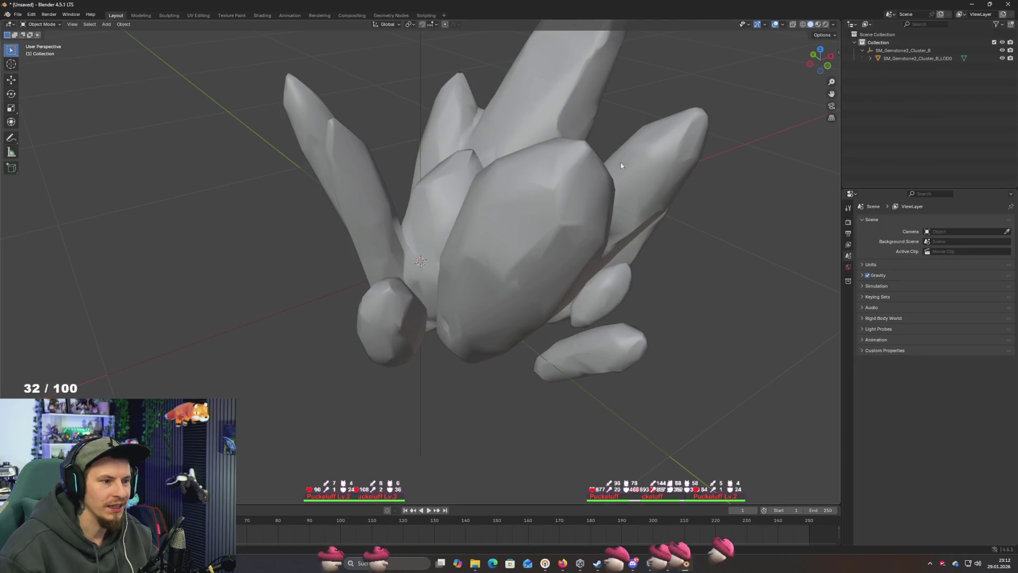
Apply Shade Smooth to the remaining LOD0 crystal mesh and inspect it
left_click(518, 272)
right_click(520, 271)
left_click(477, 260)
mouse_move(477, 260)
left_mouse_down()
mouse_move(348, 230)
mouse_move(492, 169)
mouse_move(427, 141)
mouse_move(433, 222)
left_mouse_up()
scroll(435, 257, "up", 5)
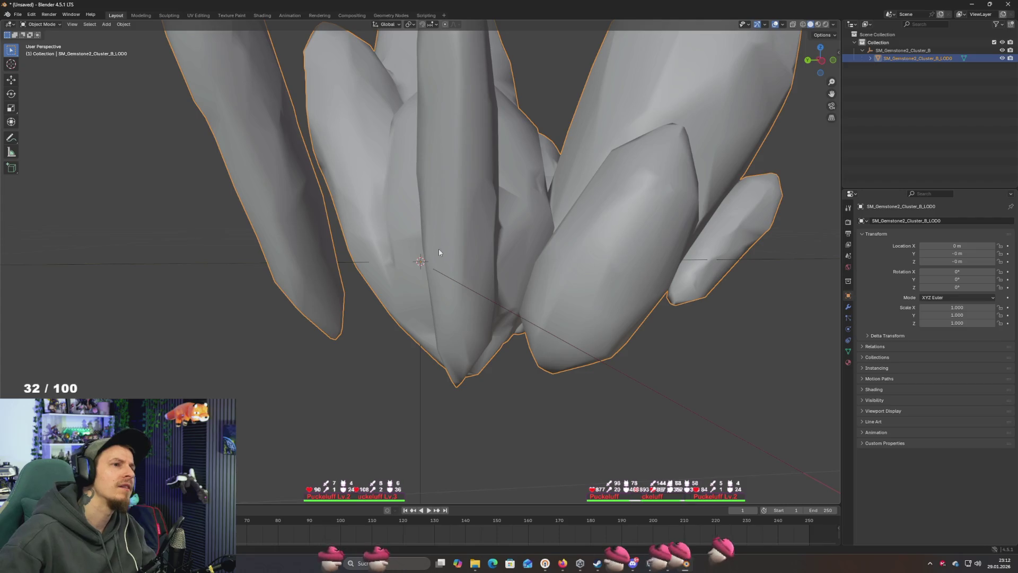
mouse_move(586, 191)
left_mouse_down()
mouse_move(580, 272)
mouse_move(466, 171)
mouse_move(628, 206)
mouse_move(672, 233)
mouse_move(636, 246)
left_mouse_up()
scroll(581, 272, "down", 5)
scroll(637, 246, "up", 3)
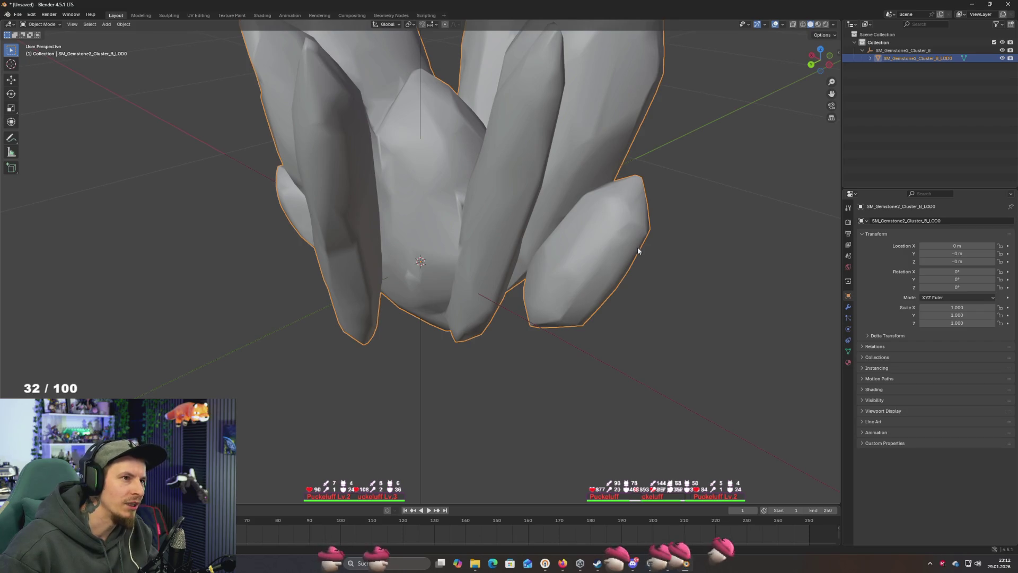
scroll(637, 247, "up", 3)
left_click_drag(638, 247, 636, 208)
scroll(636, 208, "down", 5)
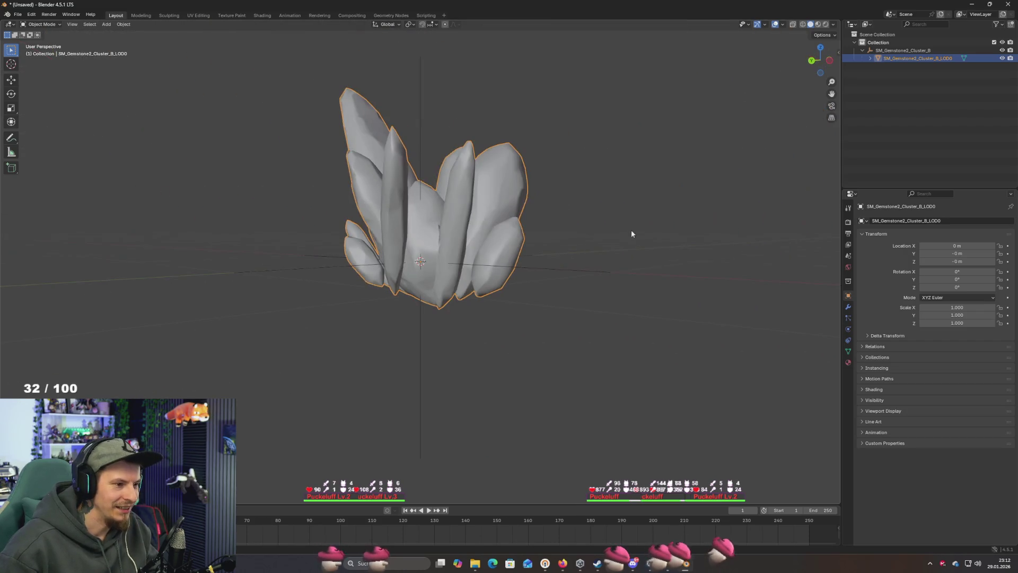
Switch the LOD0 crystal mesh into Edit Mode
key("Tab")
left_click_drag(568, 279, 573, 207)
scroll(541, 245, "up", 2)
scroll(541, 244, "down", 1)
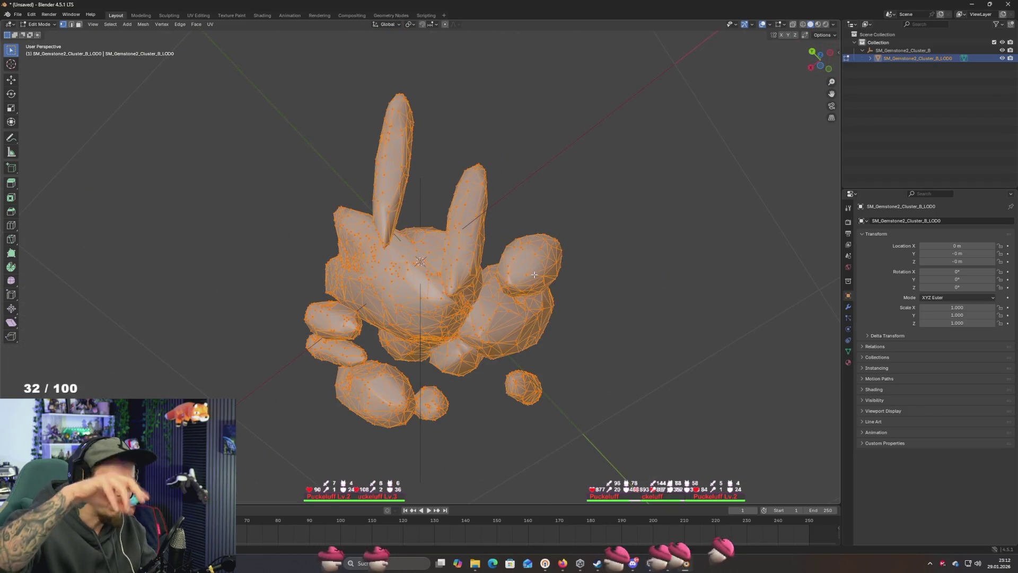
Switch to top view and select the entire crystal mesh
mouse_move(548, 267)
left_mouse_down()
mouse_move(535, 318)
mouse_move(549, 233)
left_mouse_up()
scroll(536, 318, "up", 4)
scroll(533, 329, "down", 5)
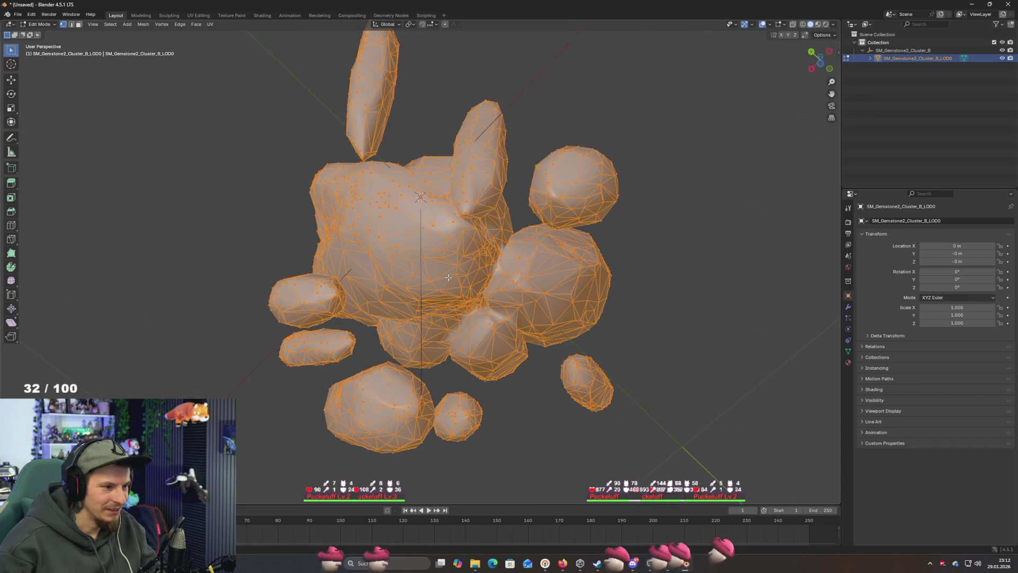
key("KP_7")
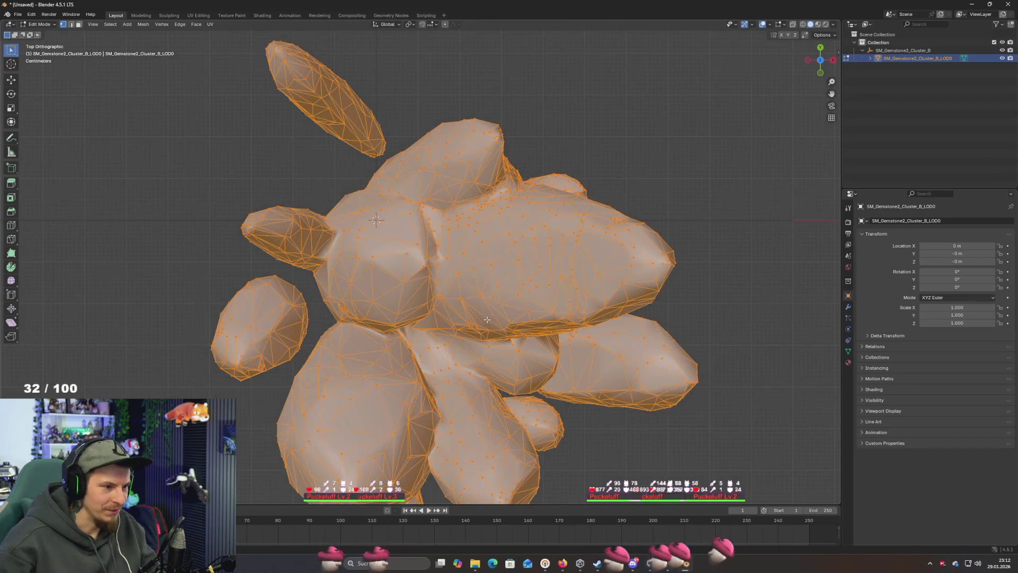
left_click(453, 301)
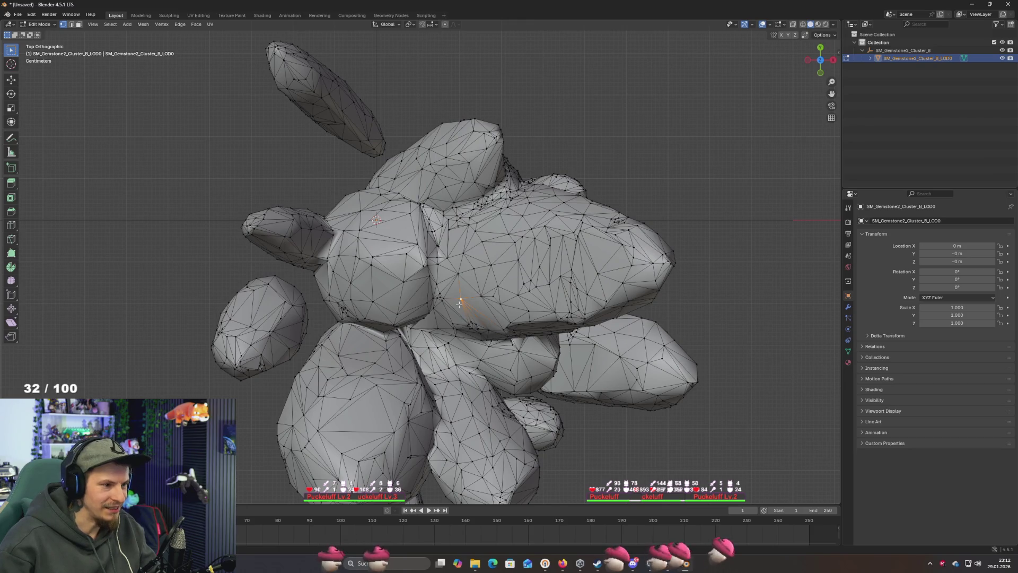
scroll(459, 304, "down", 2)
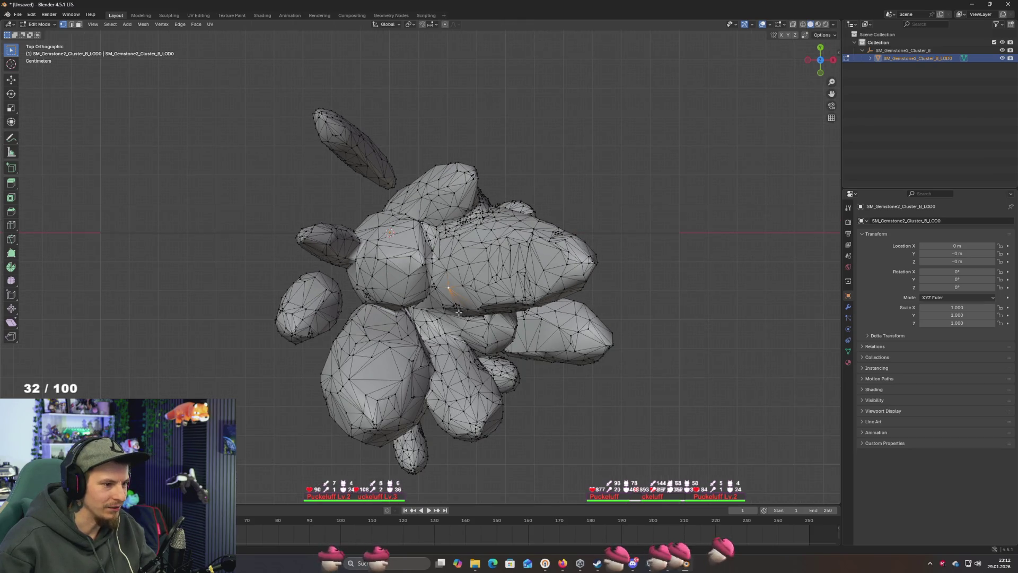
key("a")
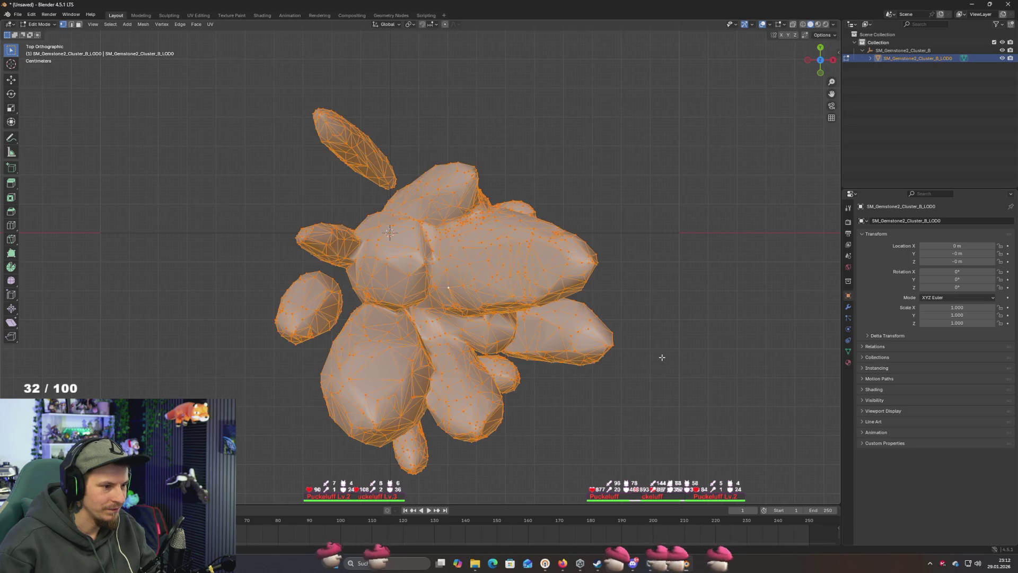
Move the whole mesh along X, then up along Y
key("g")
key("y")
key("x")
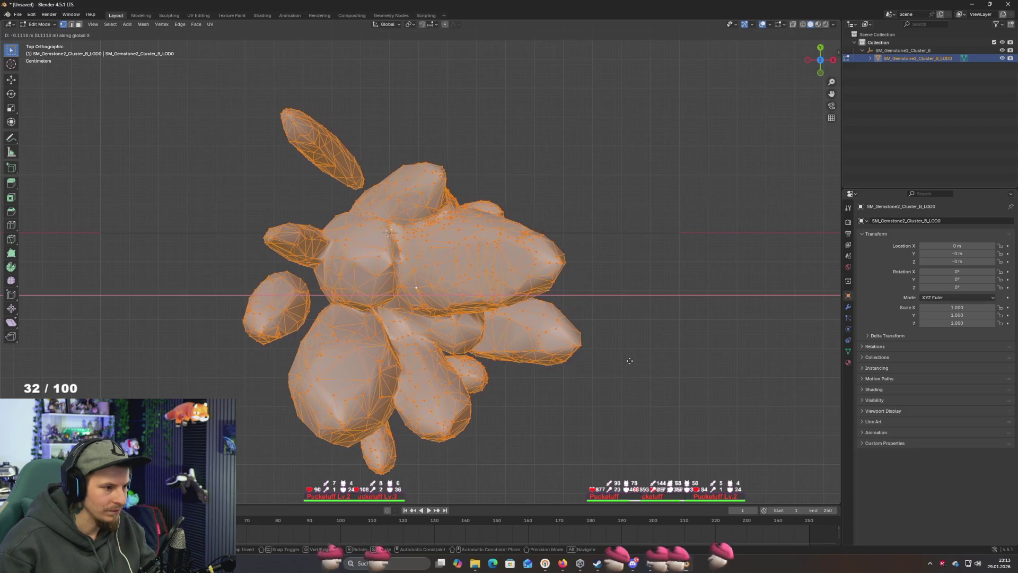
left_click(606, 420)
key("g")
key("y")
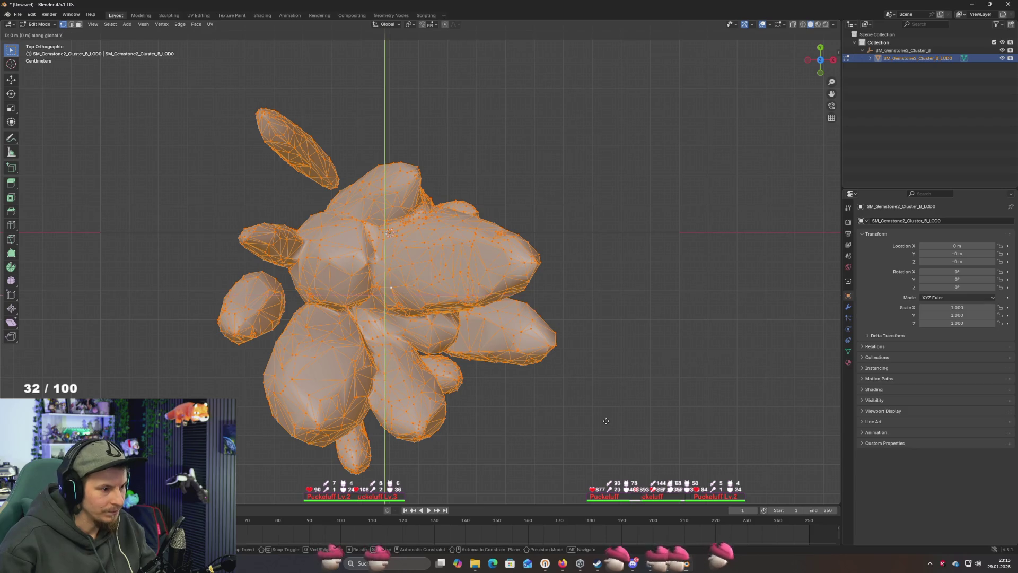
left_click(611, 364)
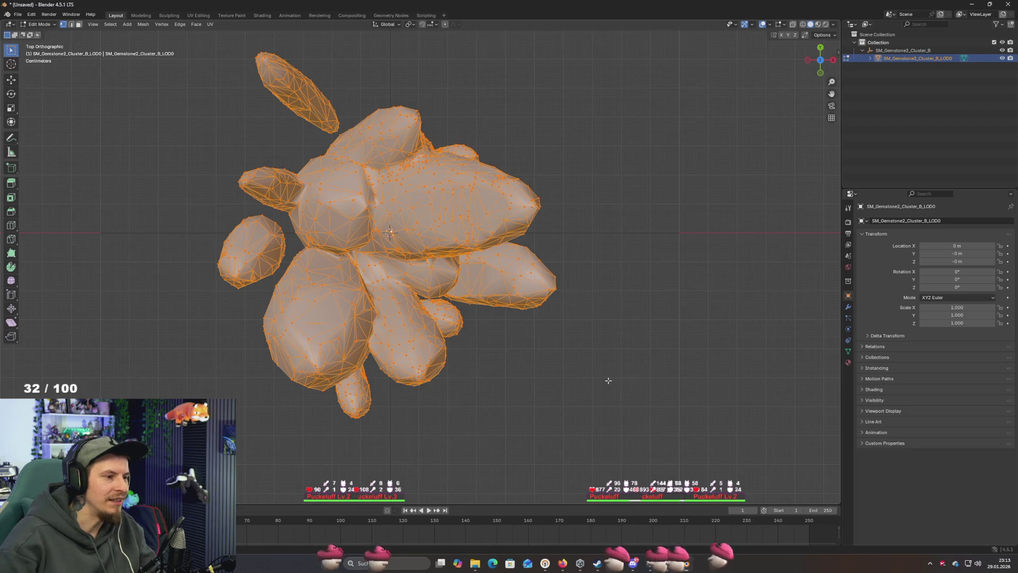
Shift the mesh slightly right along X, then cancel a further X move
key("g")
key("y")
key("x")
left_click(611, 381)
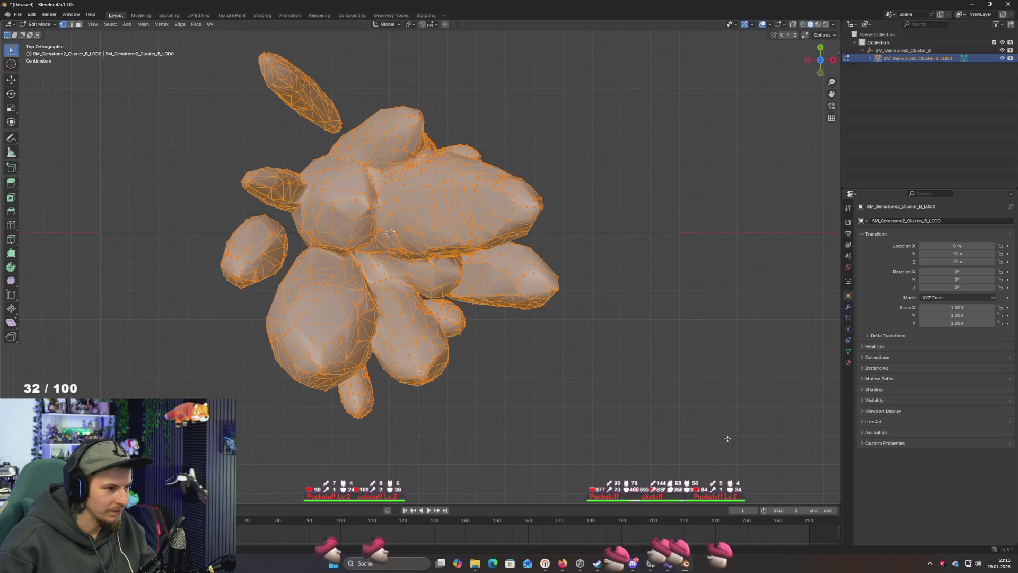
key("KP_1")
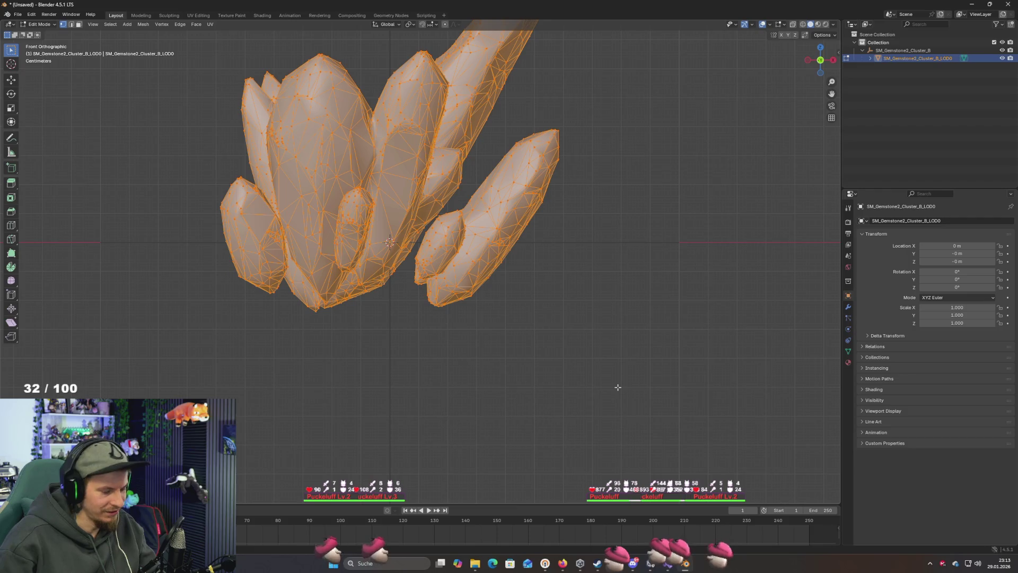
key("g")
key("x")
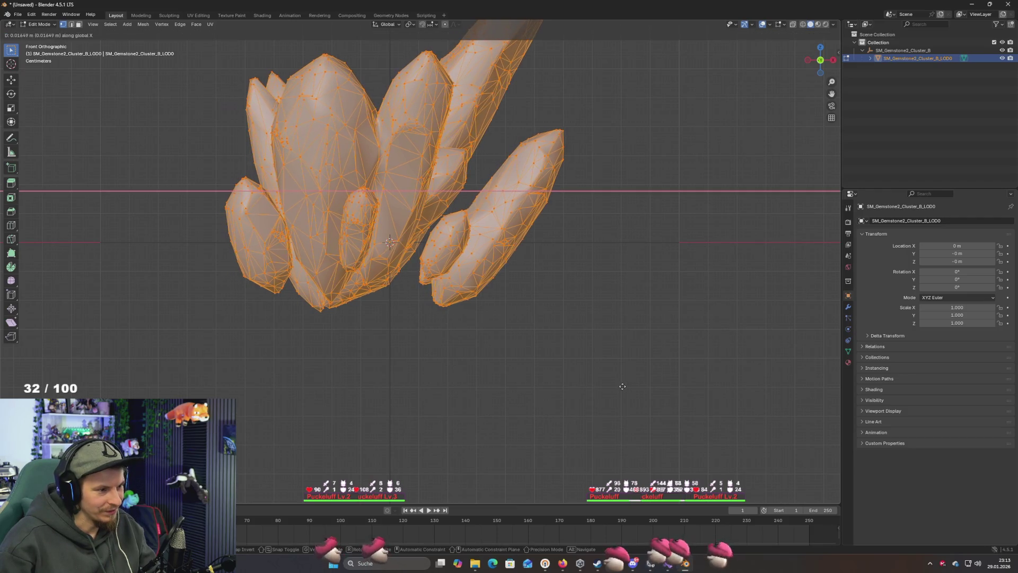
key("Escape")
key("KP_8")
key("KP_8")
key("KP_4")
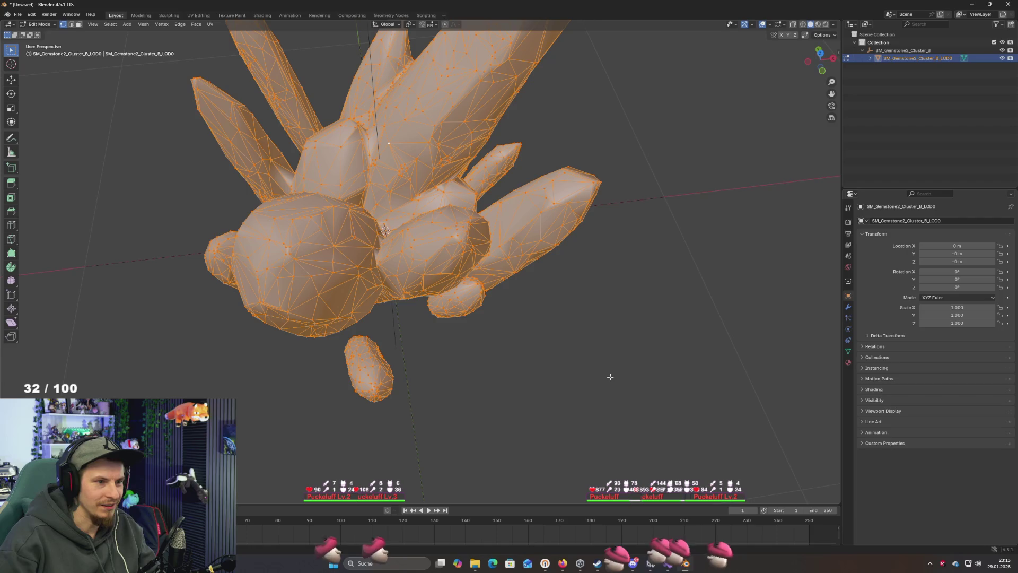
Cancel a scale attempt and open the Save Blender File window for Untitled.blend
key("s")
key("KP_Multiply")
key("BackSpace")
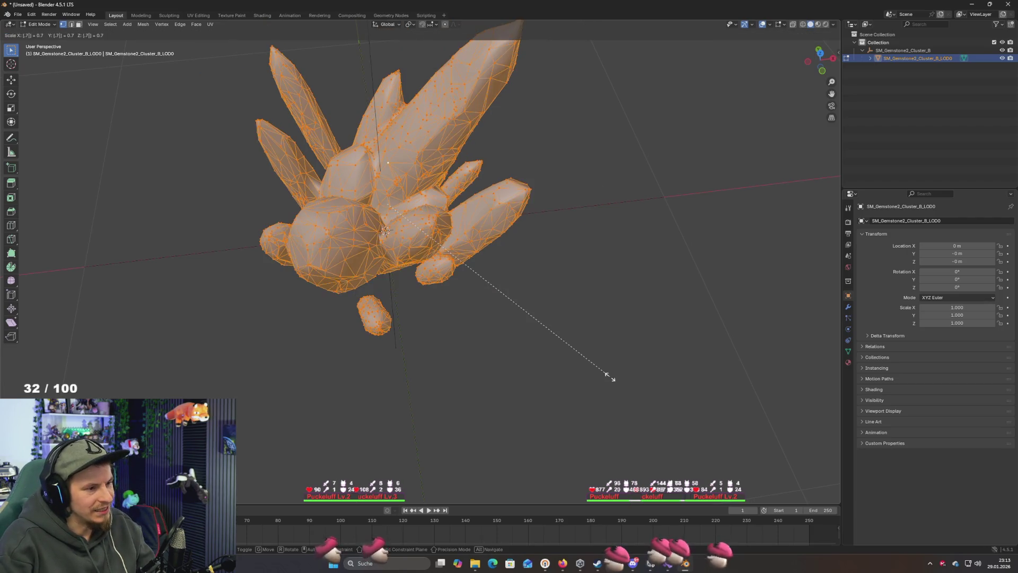
key("Return")
mouse_move(562, 329)
left_mouse_down()
mouse_move(528, 248)
mouse_move(534, 282)
left_mouse_up()
key("ctrl+s")
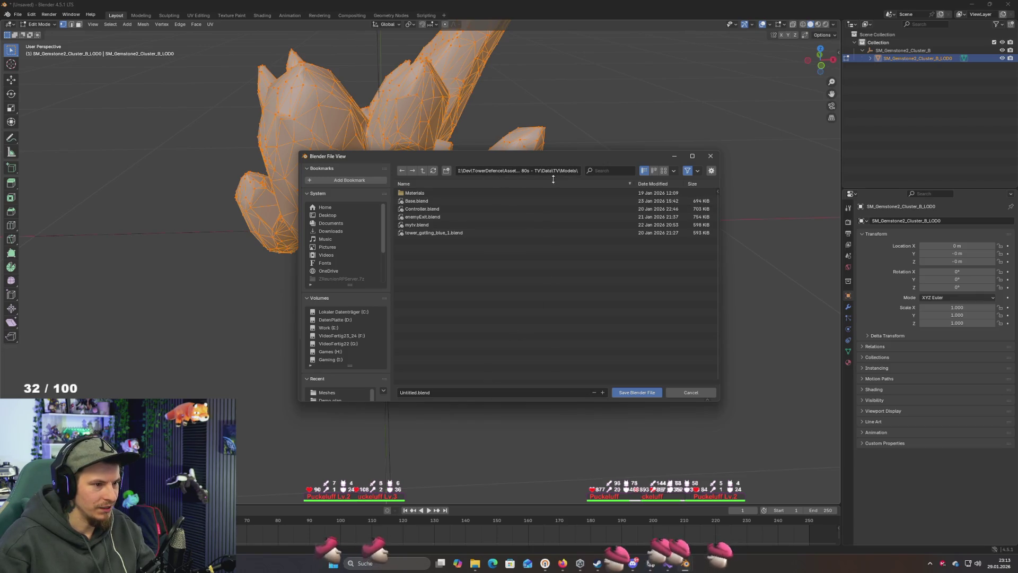
Navigate the save dialog up to TowerDefence\Assets and into the ZTechStudio folder
left_click(489, 170)
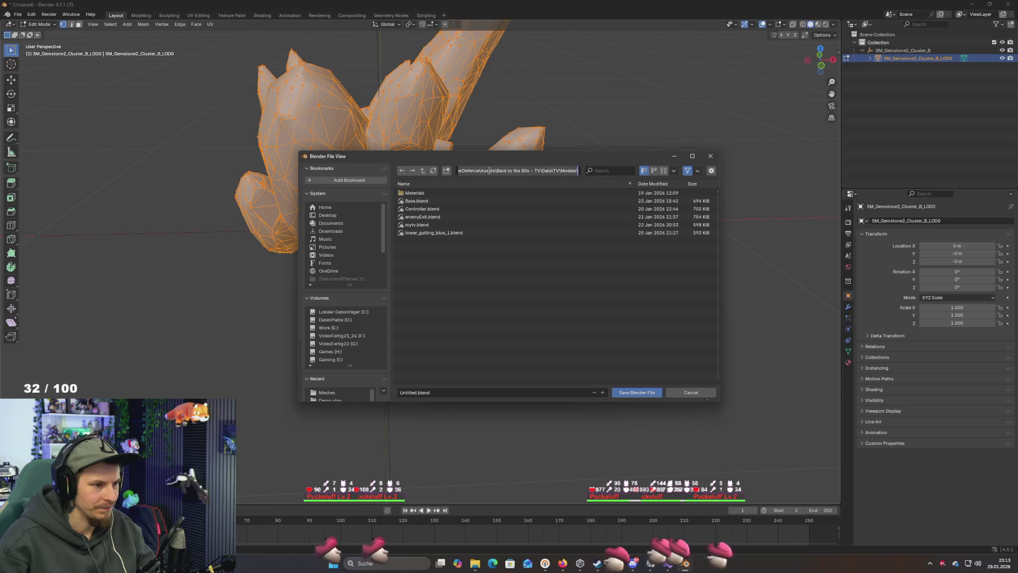
key("Escape")
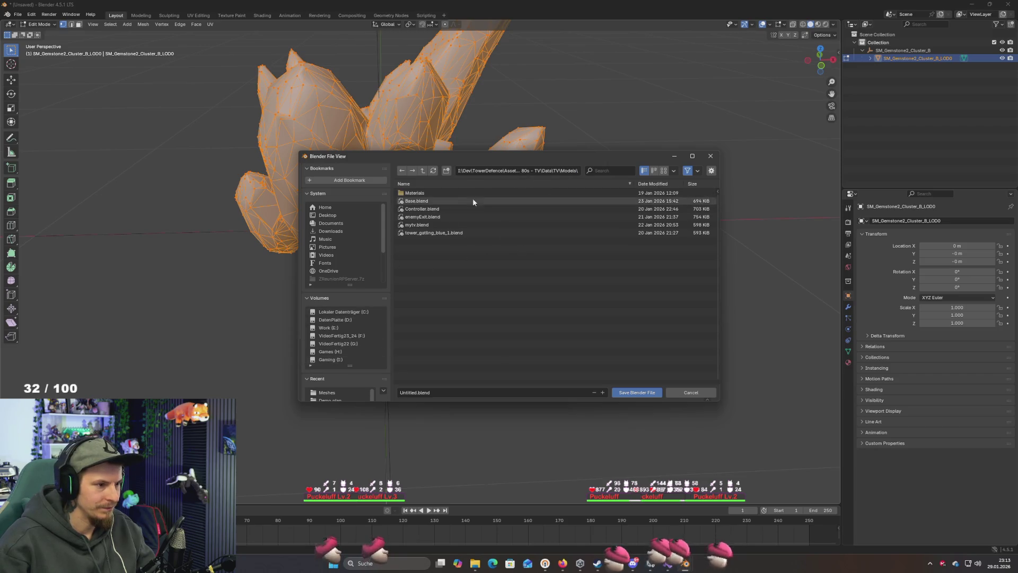
left_click(423, 171)
left_click(424, 171)
left_click(423, 171)
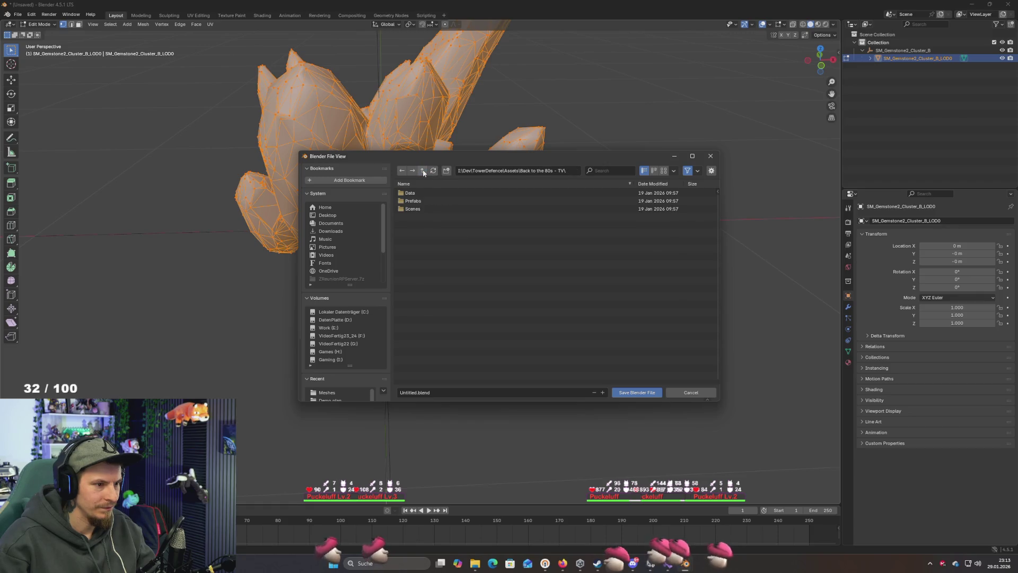
left_click(423, 170)
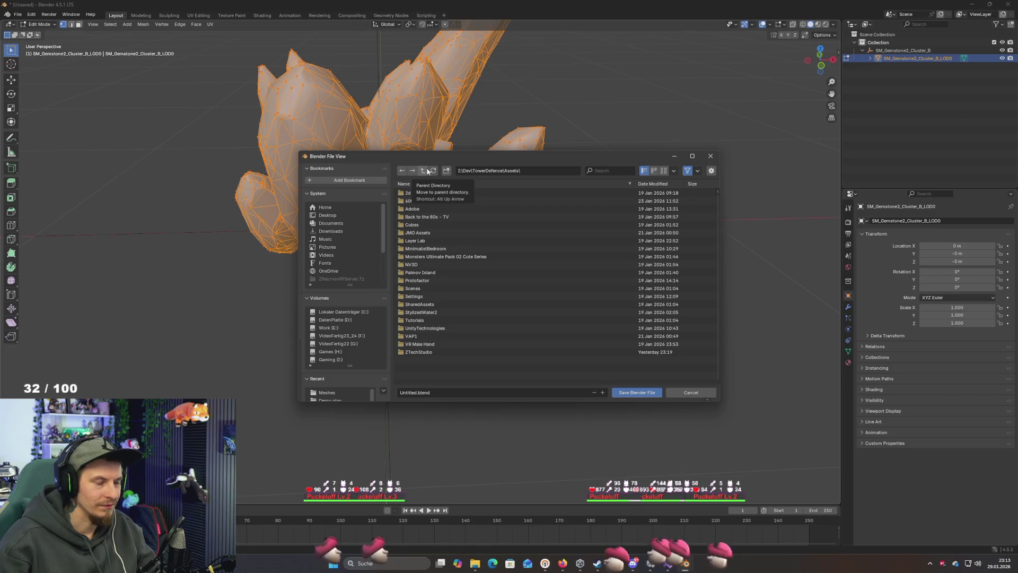
left_click(430, 312)
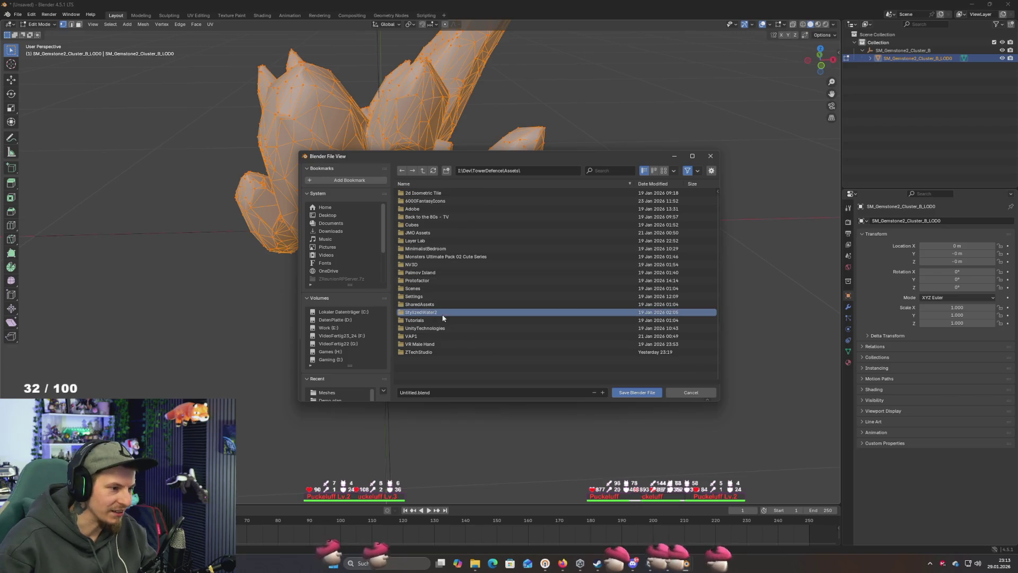
double_click(421, 351)
left_click(419, 225)
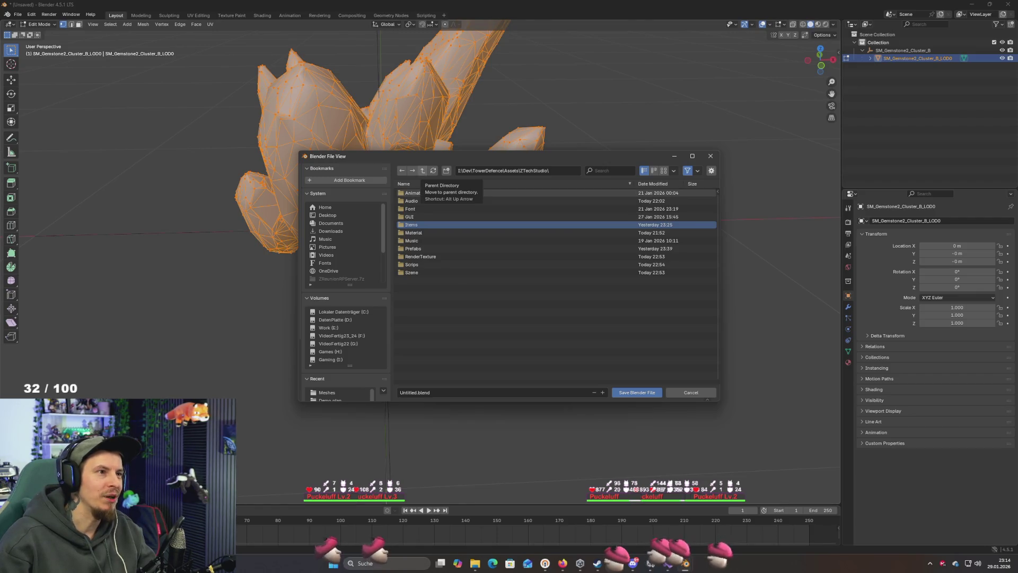
Bring the Twitch Firefox window over Blender, ready to enter a new address
key("alt+Tab")
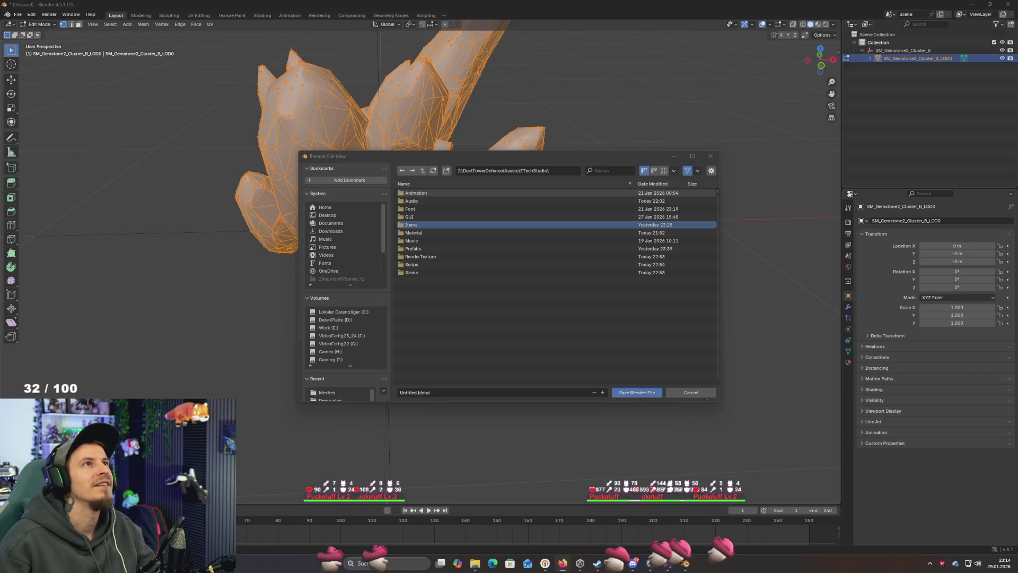
key("alt+Tab")
left_click_drag(506, 51, 421, 97)
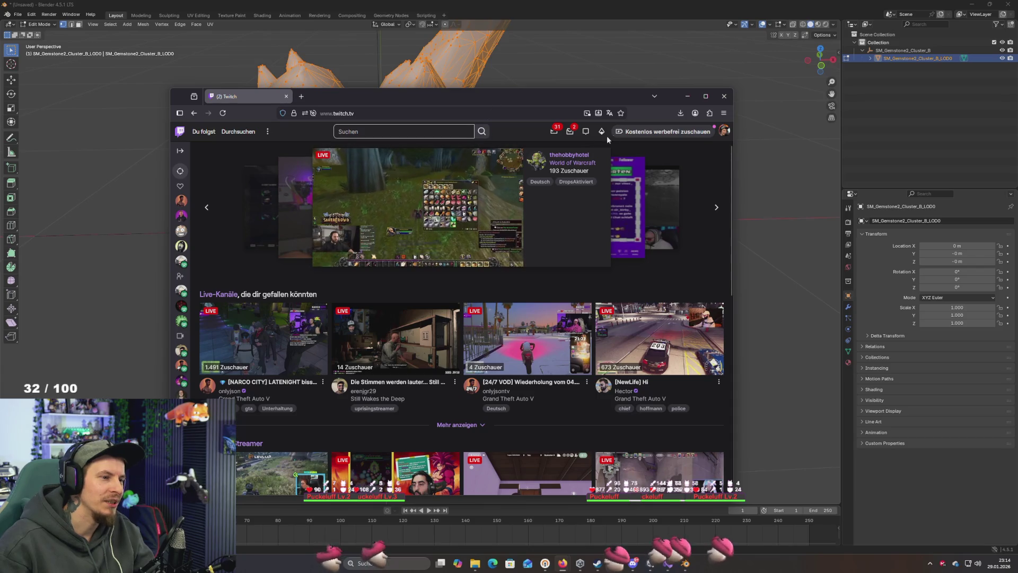
left_click(463, 113)
Load Twitch's Clips-Manager page from the 'clips' suggestion, maximize Firefox, and show your channel's clips
type("clips")
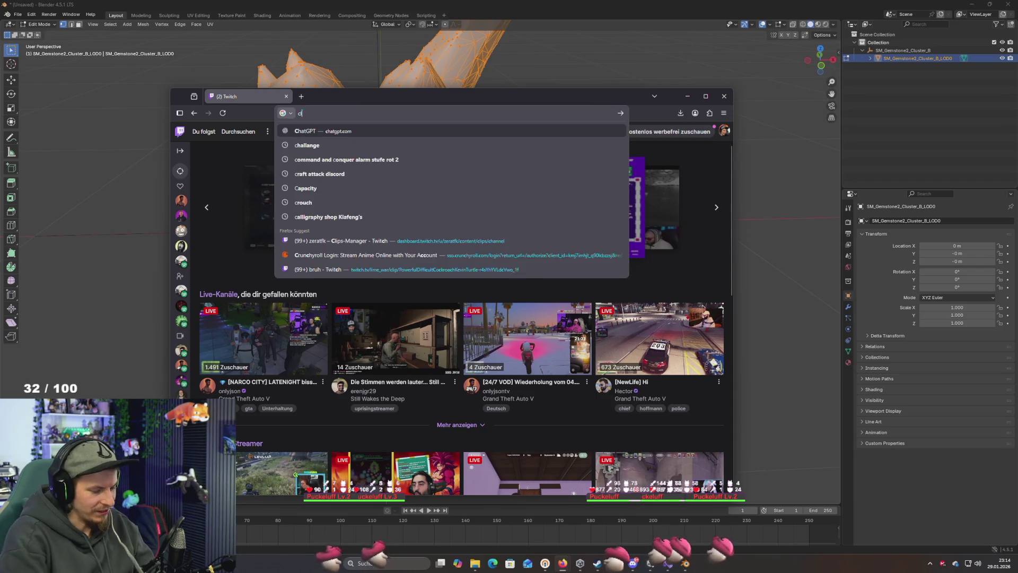
key("Down")
key("Down")
key("Down")
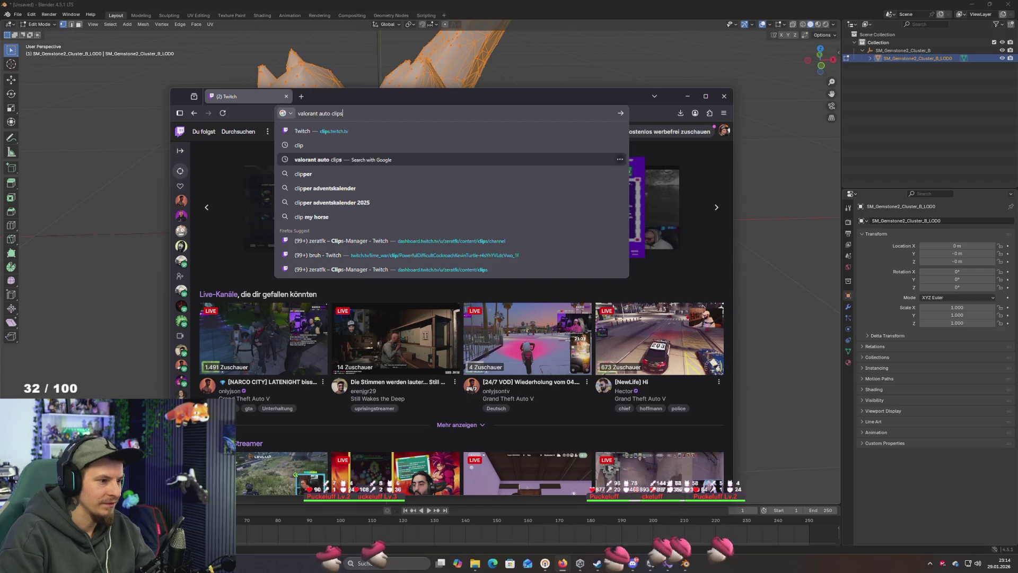
key("Up")
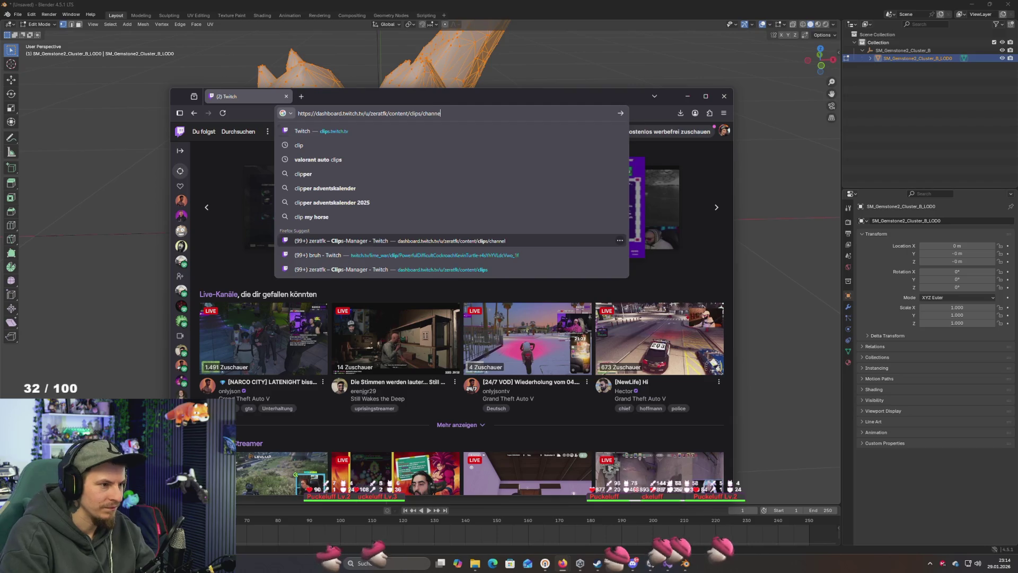
key("BackSpace")
key("BackSpace")
key("BackSpace")
key("Return")
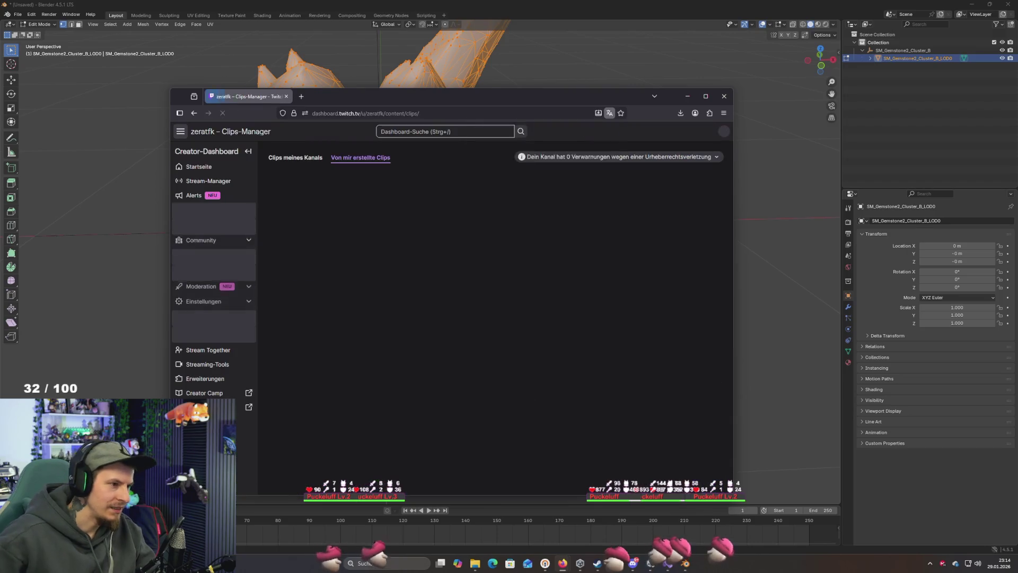
double_click(403, 95)
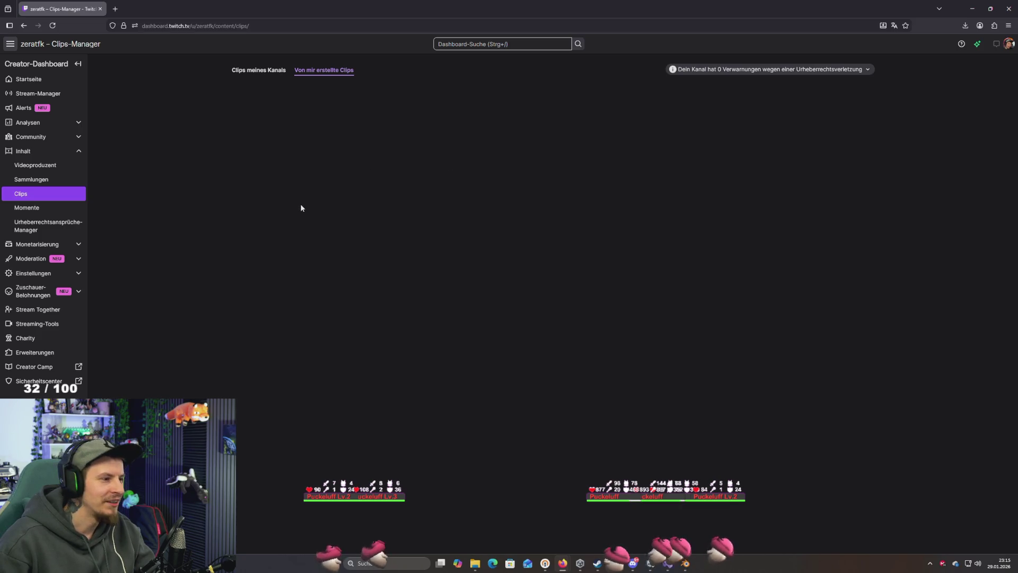
left_click(21, 196)
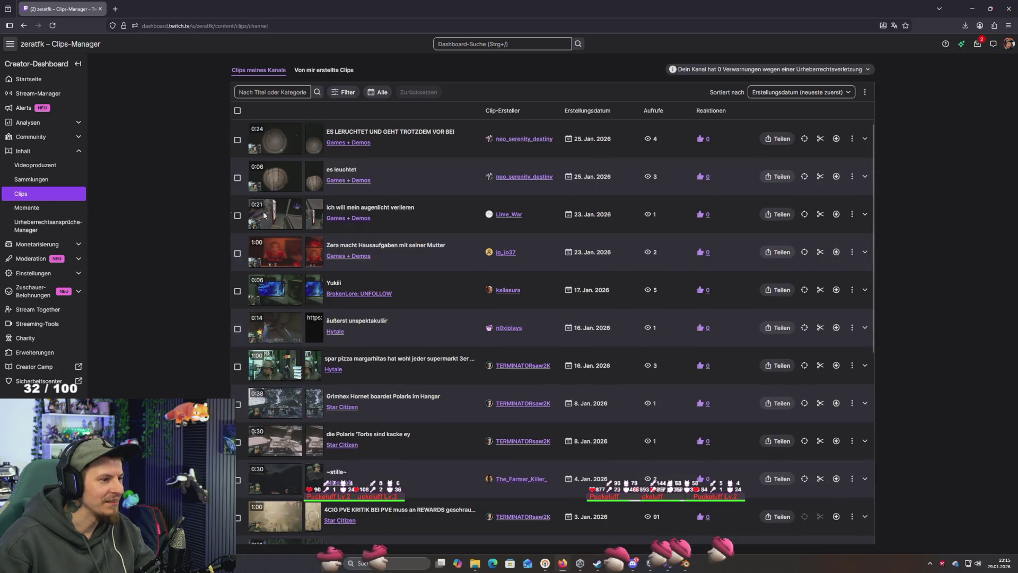
Sort the channel's clips by 'Erstellungsdatum (älteste zuerst)', oldest first
left_click(340, 98)
left_click(343, 94)
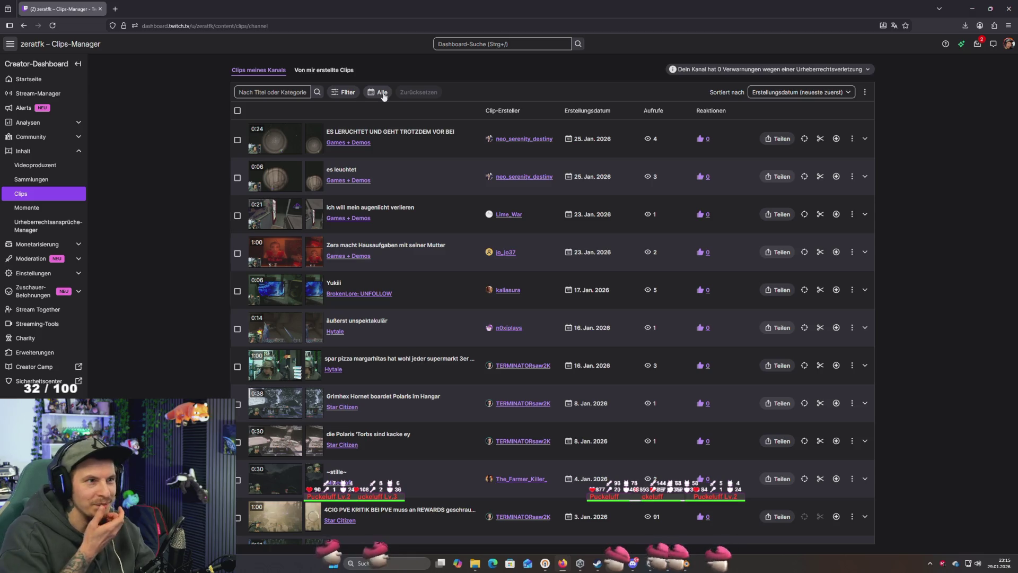
left_click(294, 94)
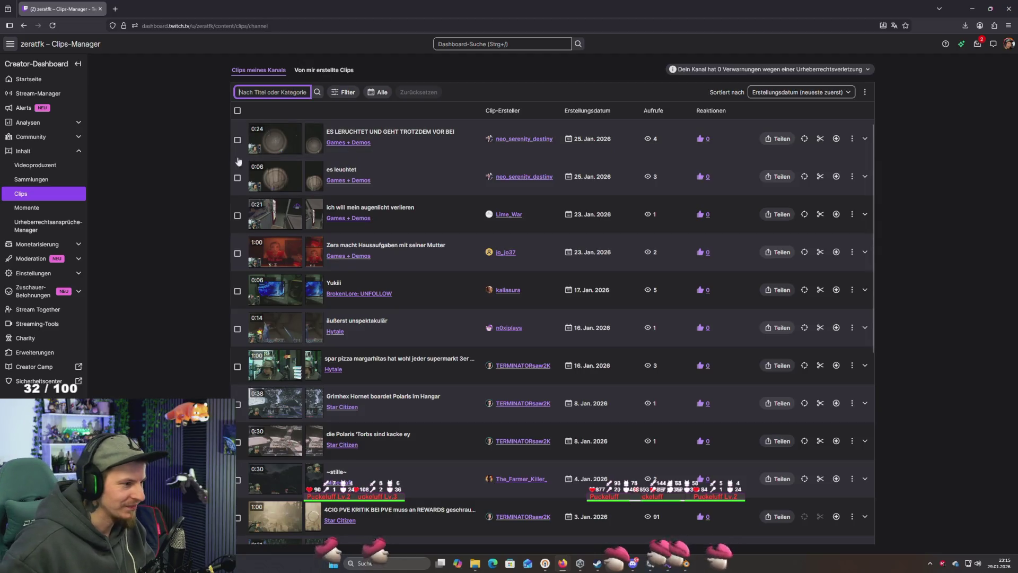
left_click(807, 96)
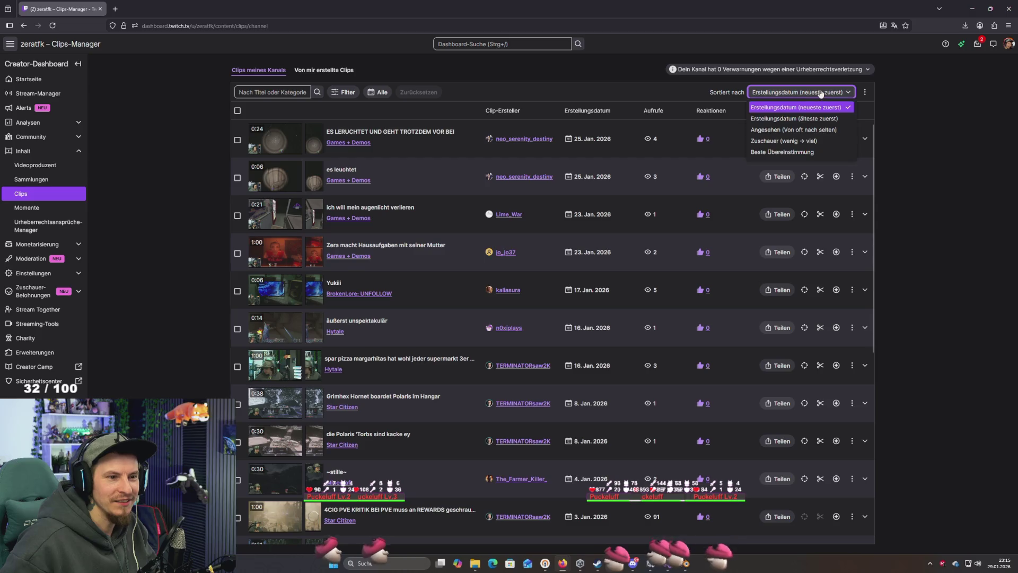
left_click(823, 120)
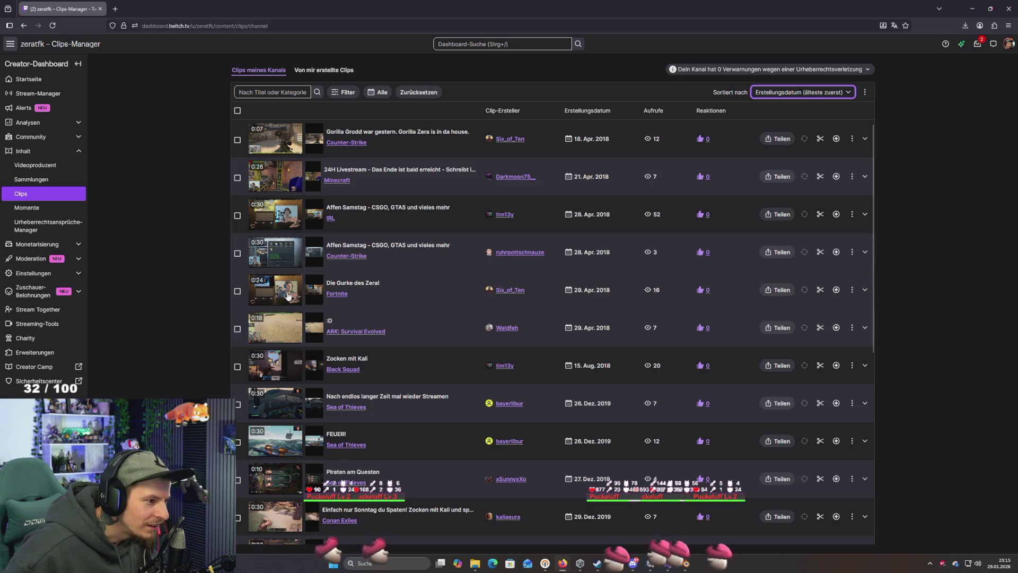
Expand and play the 29 Apr 2018 Fortnite clip in the inline player
left_click(288, 296)
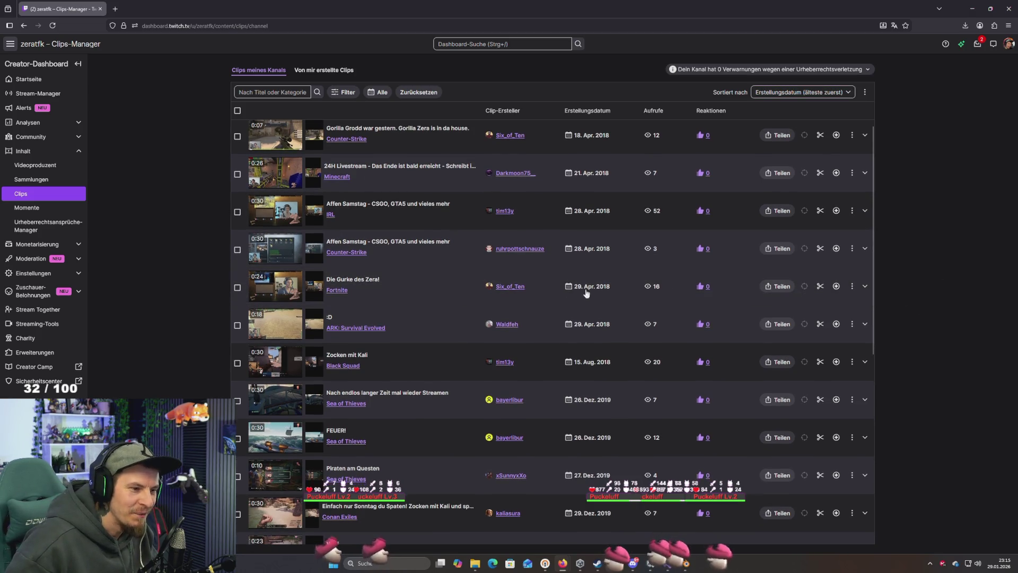
left_click(288, 289)
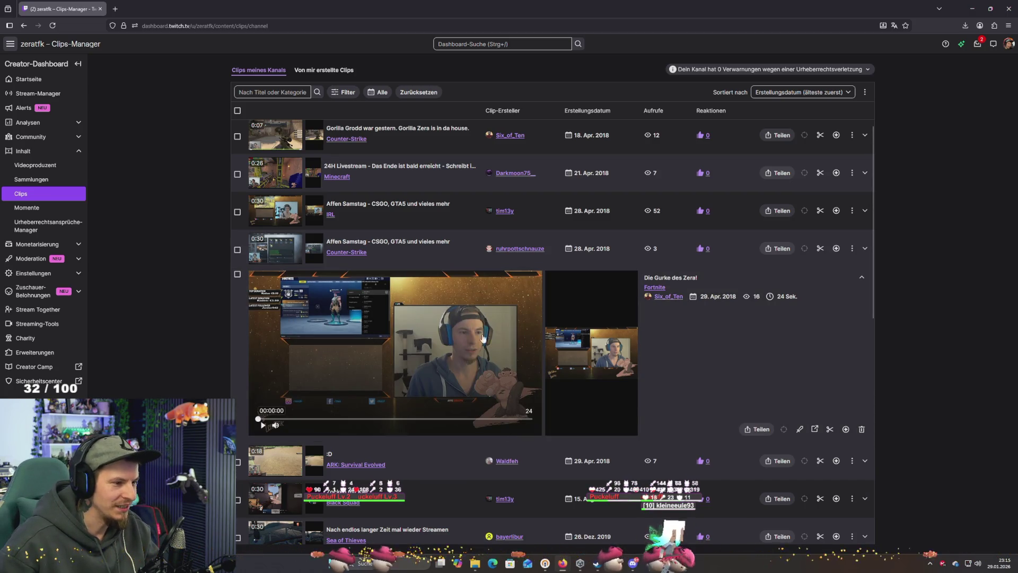
left_click(394, 365)
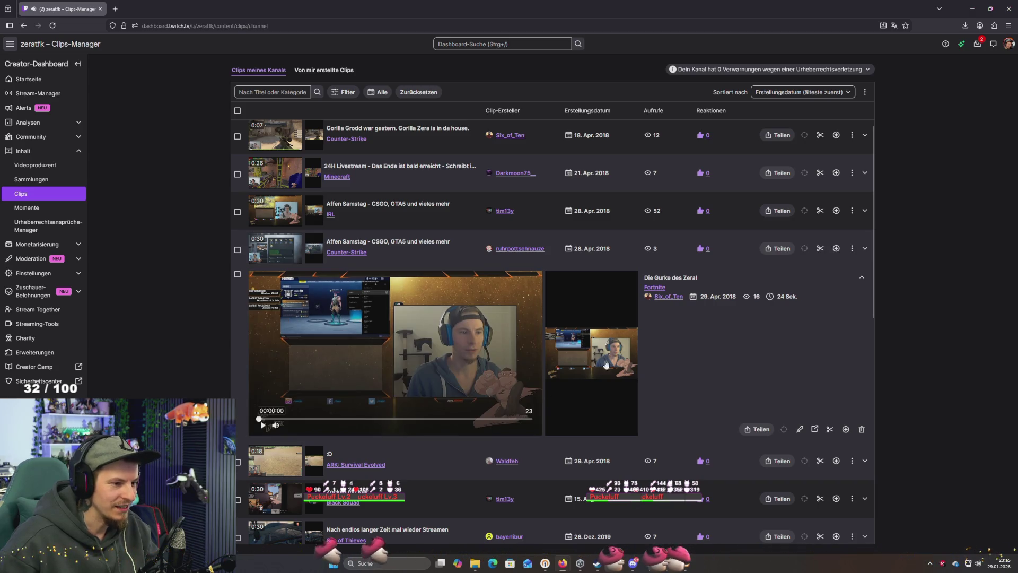
Open the Fortnite clip on its own page, close that tab, and browse the clip list
left_click(815, 429)
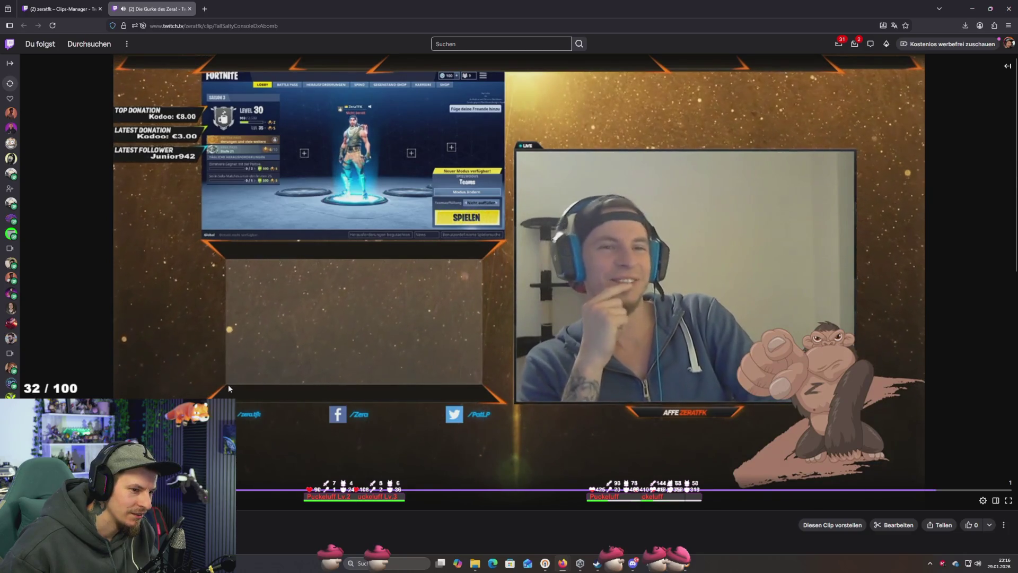
key("ctrl+w")
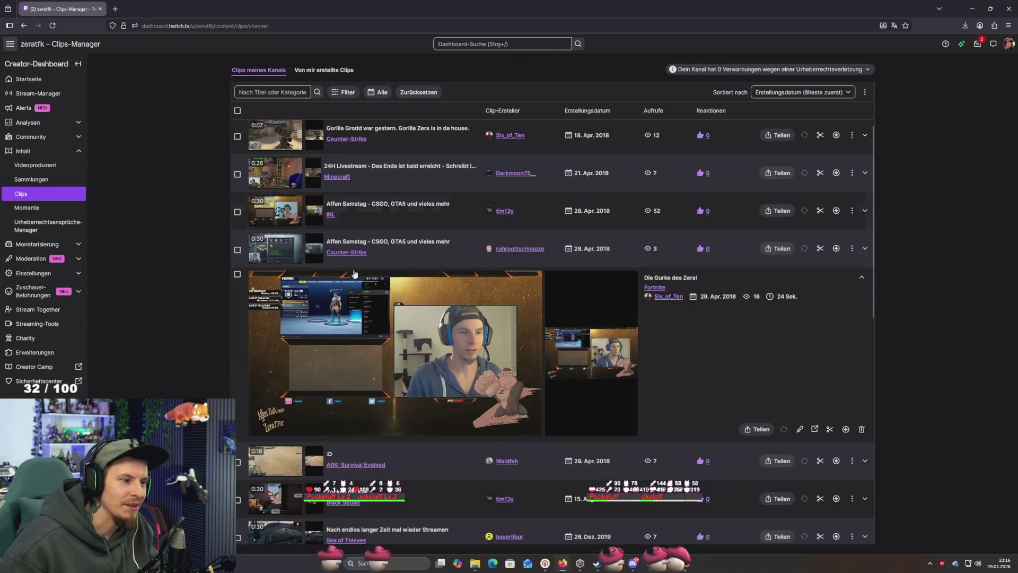
scroll(332, 243, "down", 5)
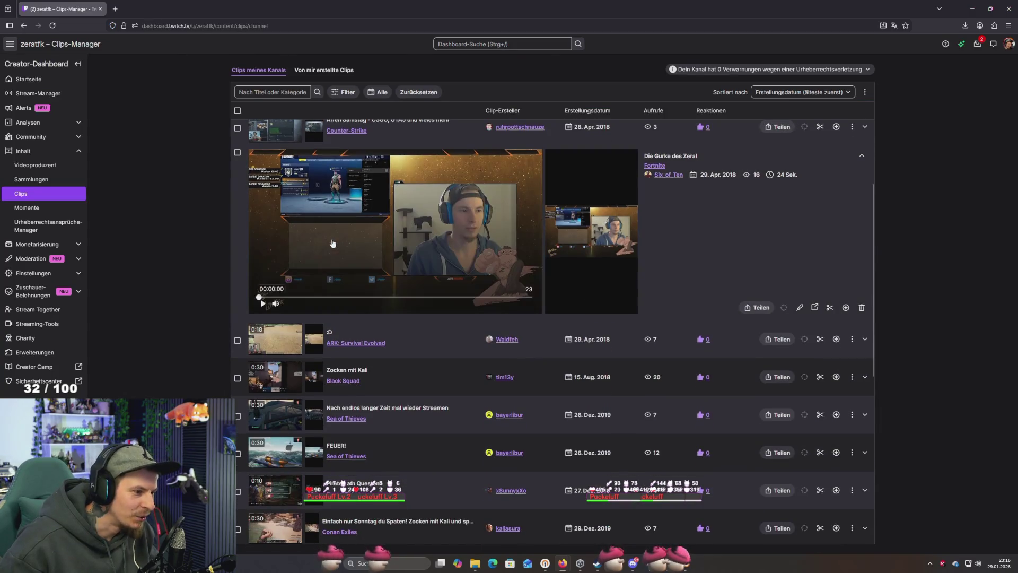
scroll(342, 246, "down", 6)
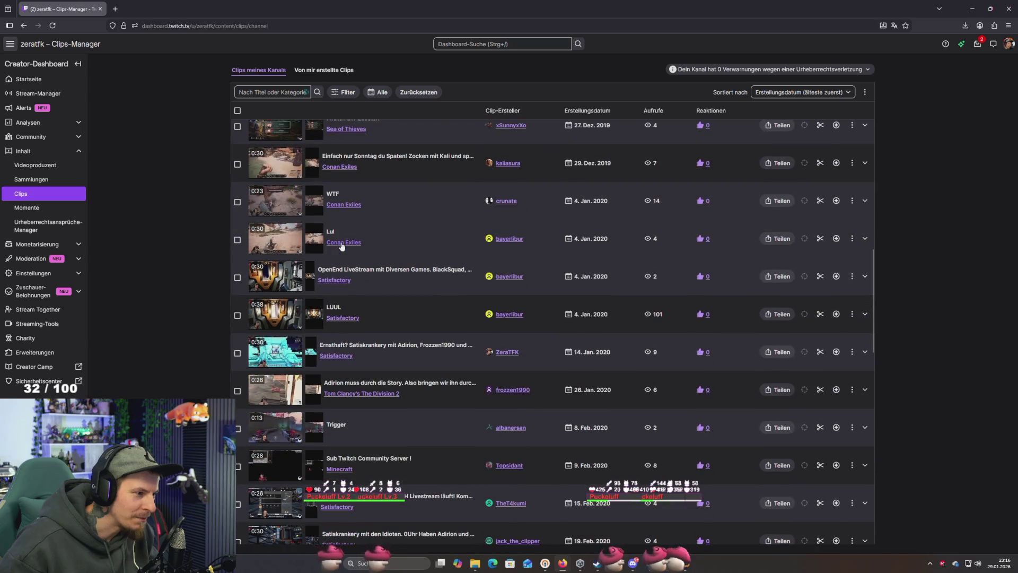
scroll(342, 246, "up", 8)
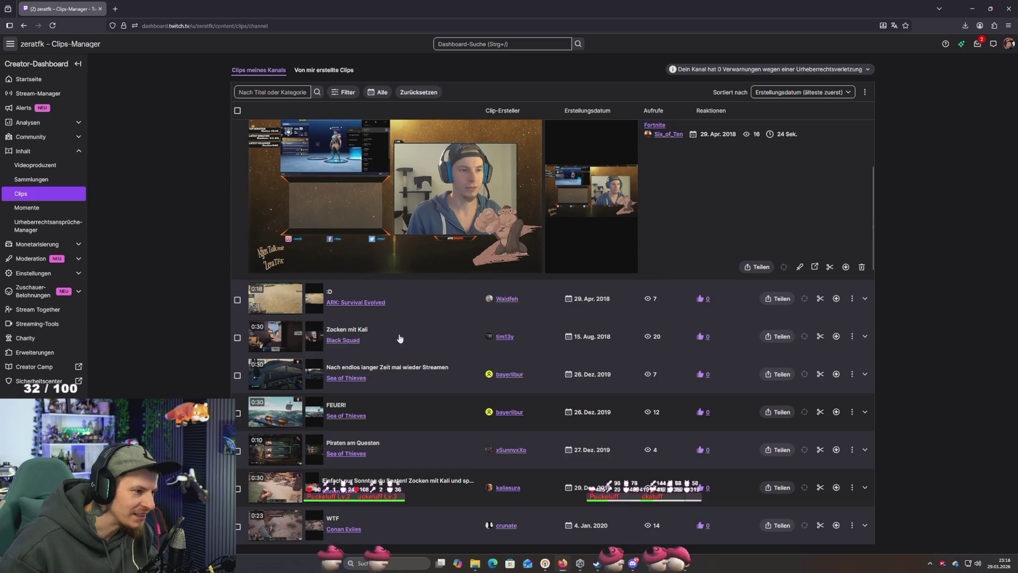
scroll(404, 342, "up", 3)
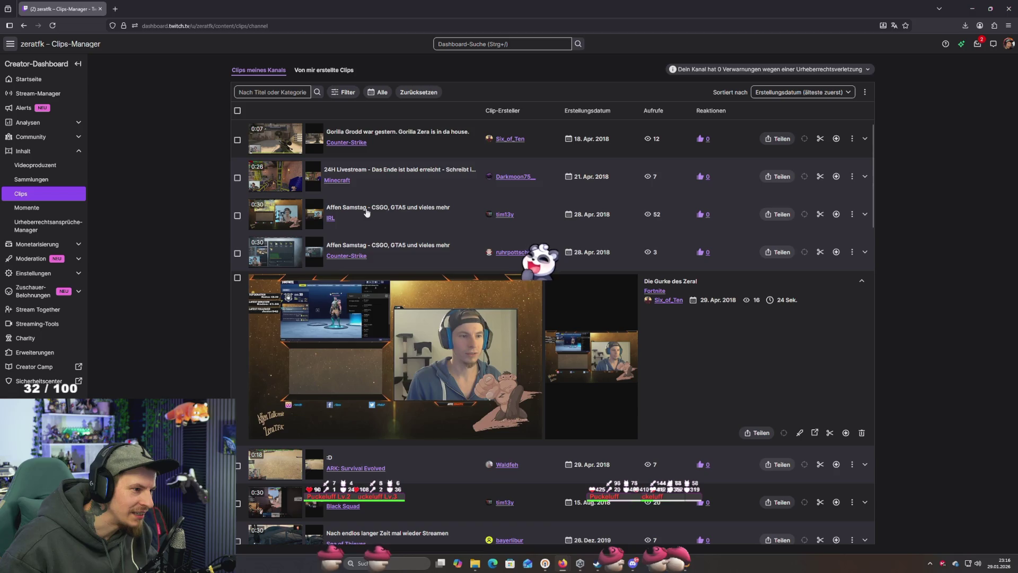
Expand the 28 Apr 2018 'Affen Samstag' IRL clip and open it on its own page
left_click(308, 217)
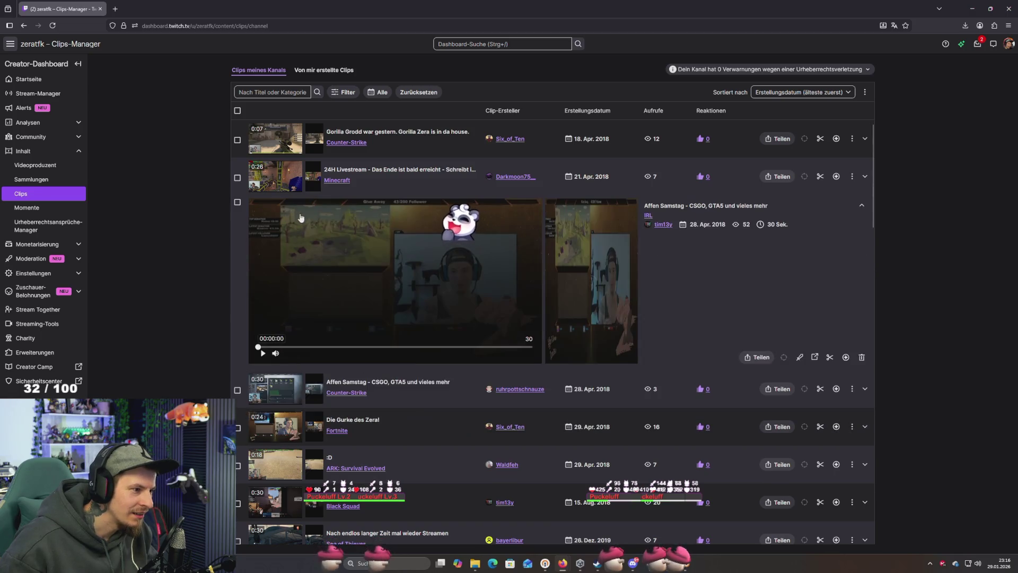
left_click(343, 348)
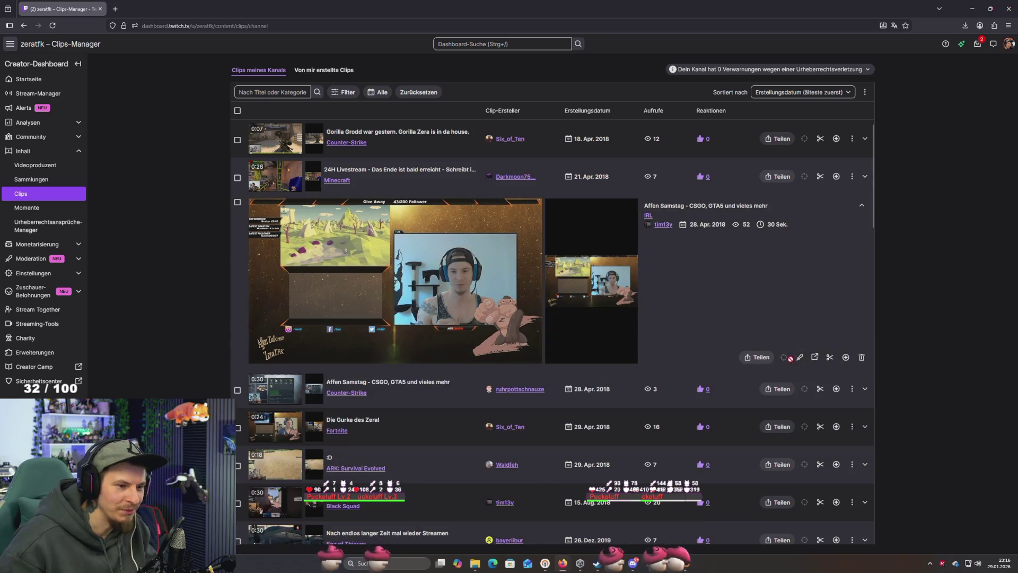
left_click(816, 358)
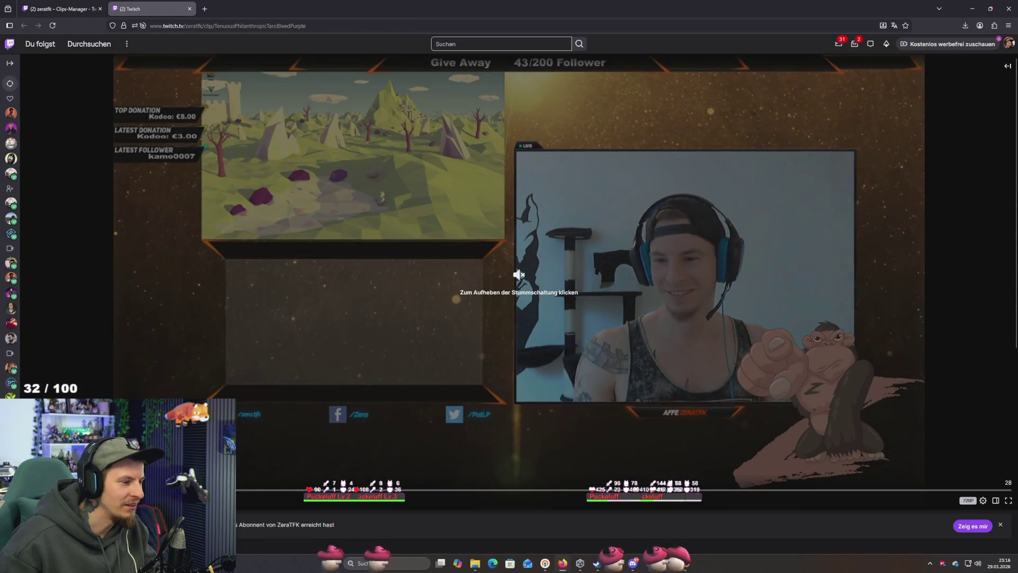
Unmute and watch the Affen Samstag clip, then close Firefox
scroll(509, 286, "down", 5)
scroll(509, 287, "up", 5)
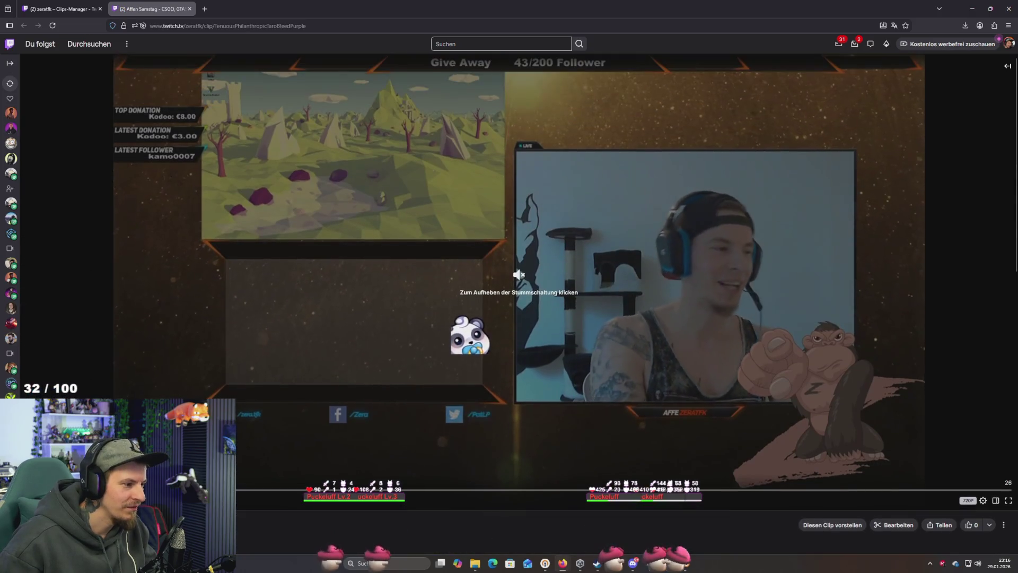
key("m")
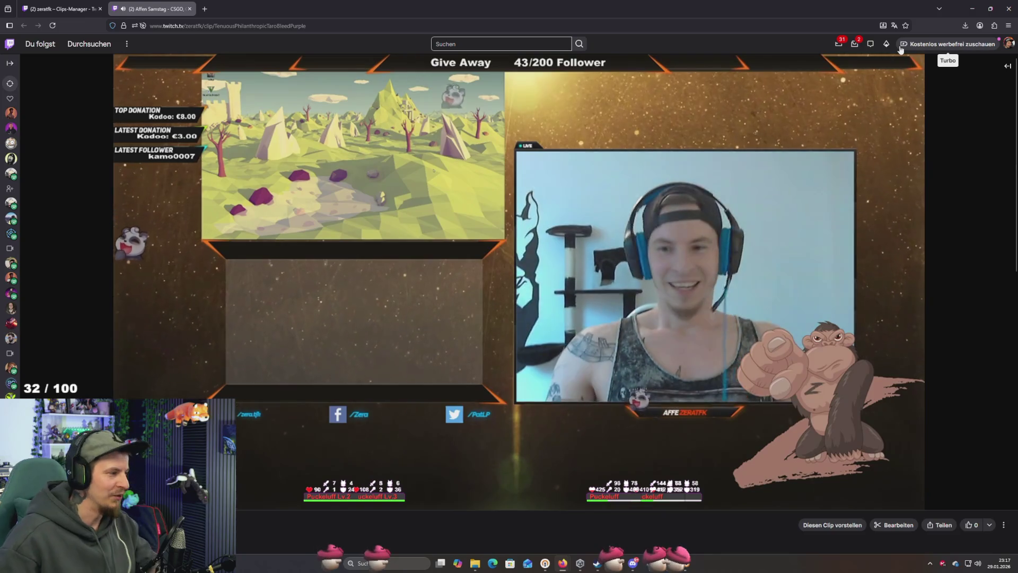
left_click(1011, 10)
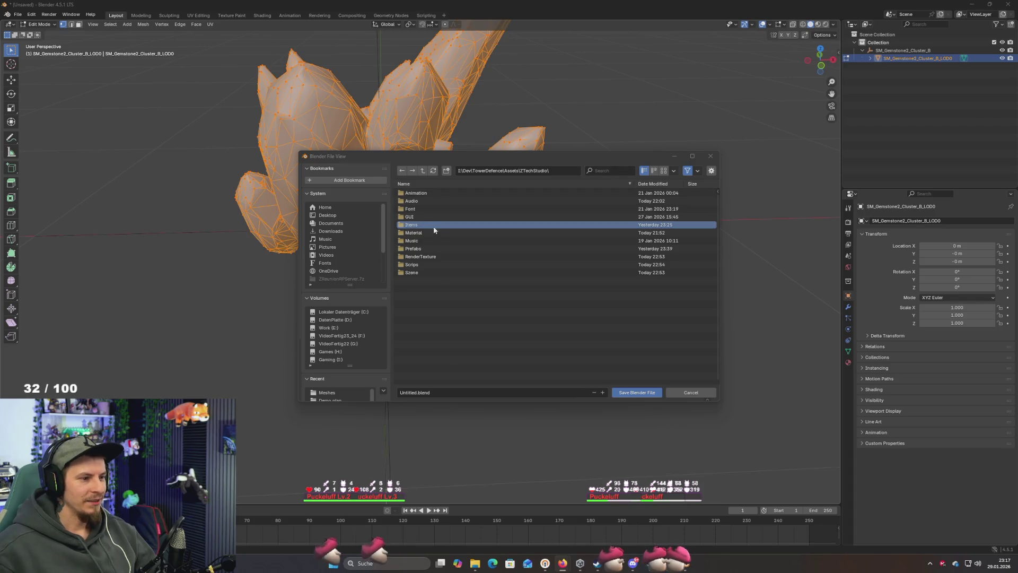
left_click(435, 277)
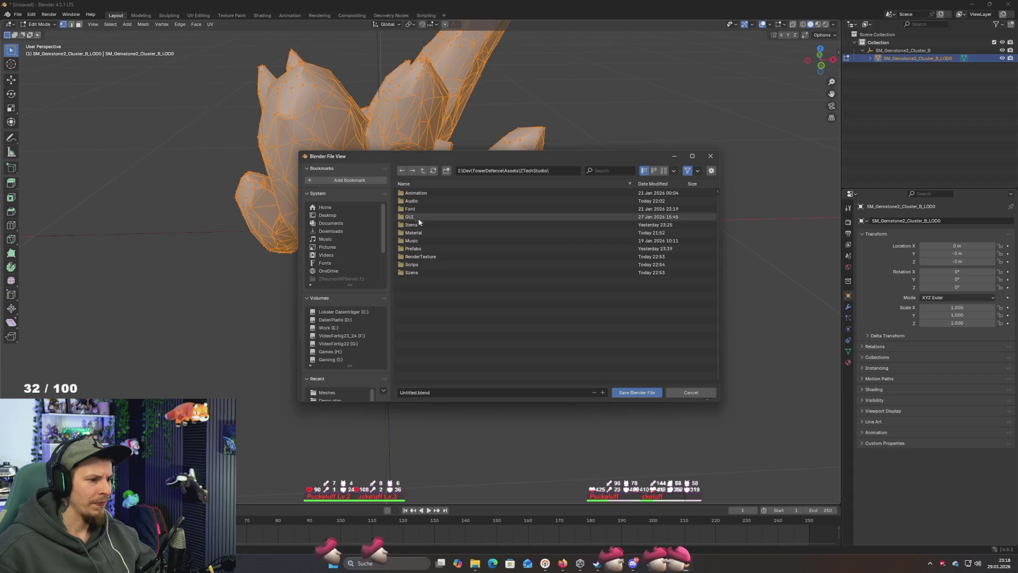
Create a Models folder in the assets directory, plus an extra unnamed folder
left_click(447, 170)
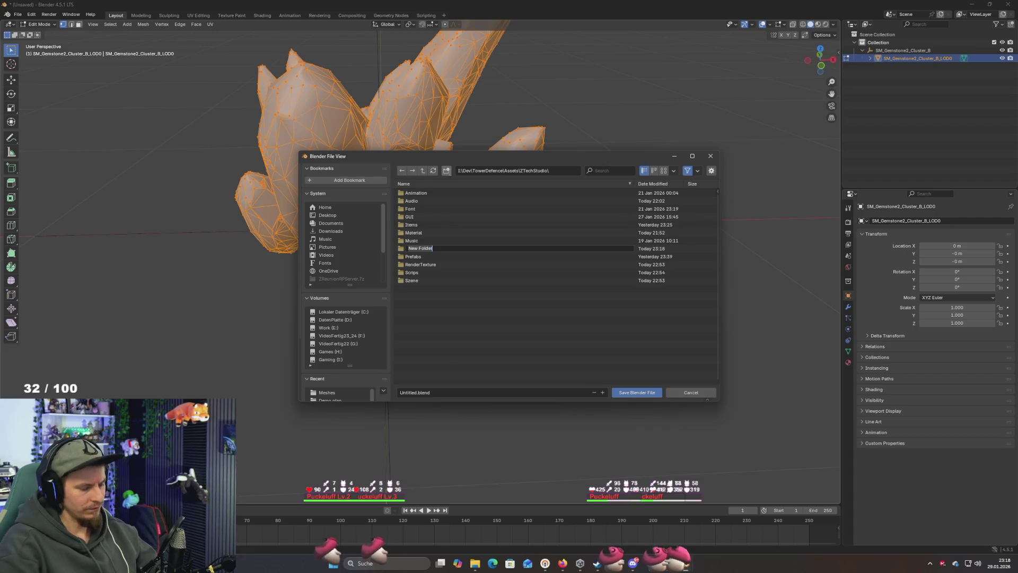
type("Models")
key("Return")
left_click(447, 170)
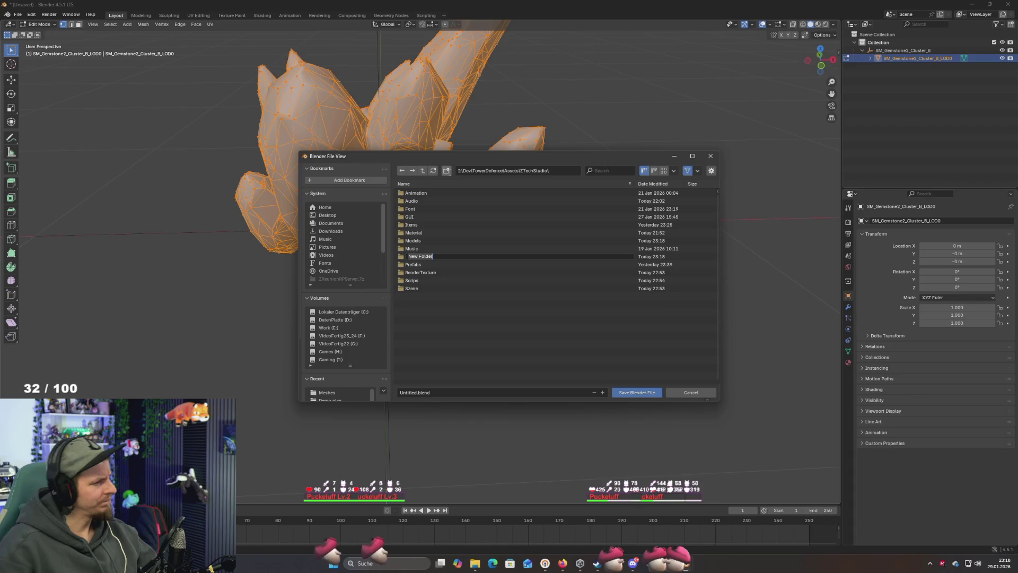
key("Return")
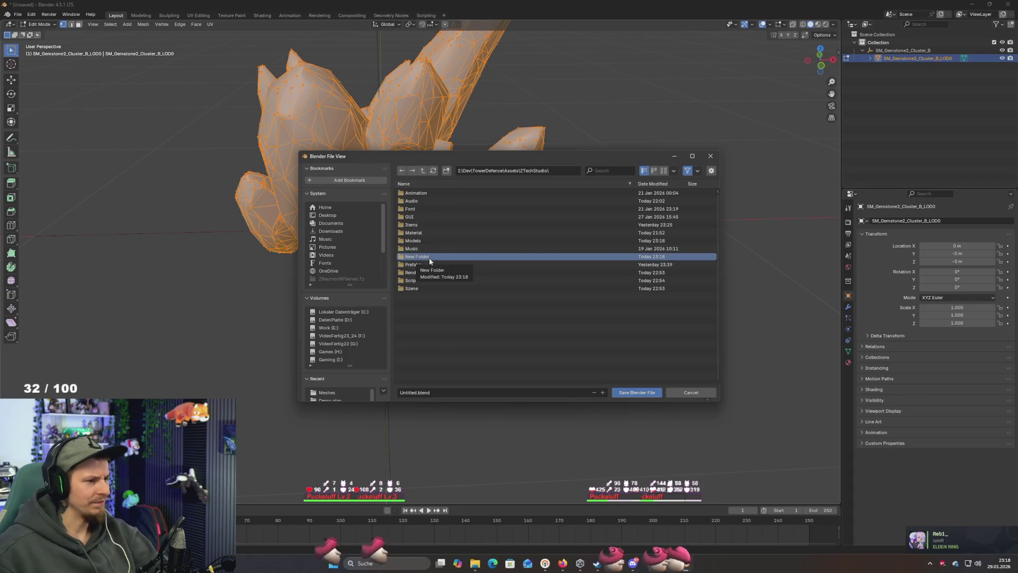
key("F2")
type("M")
key("Return")
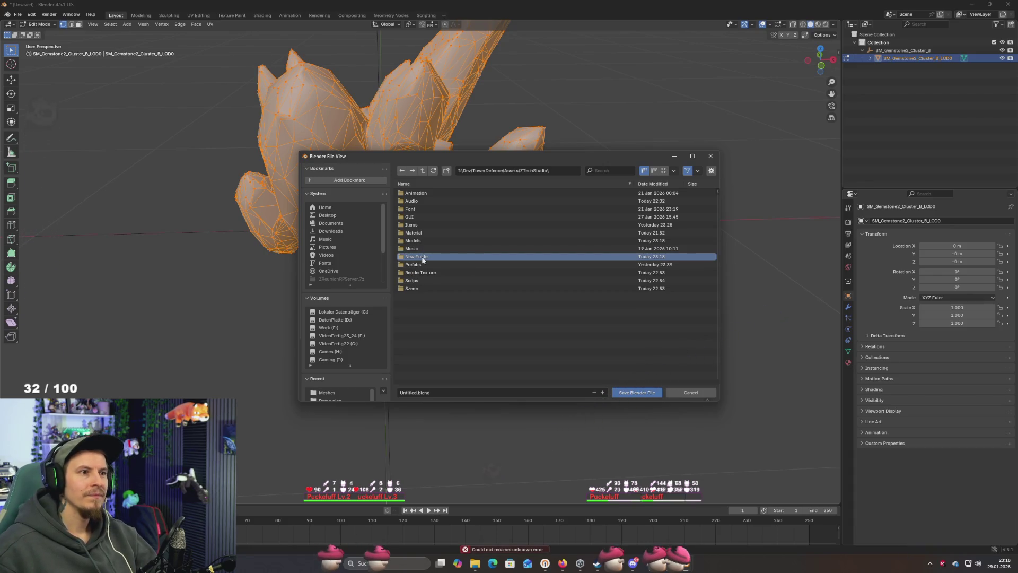
key("F2")
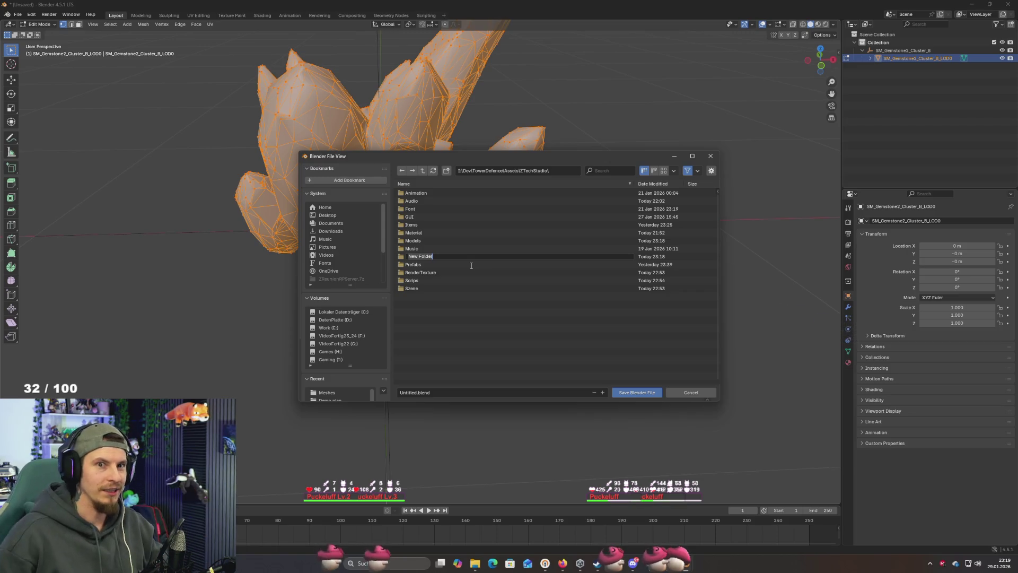
type("Mode")
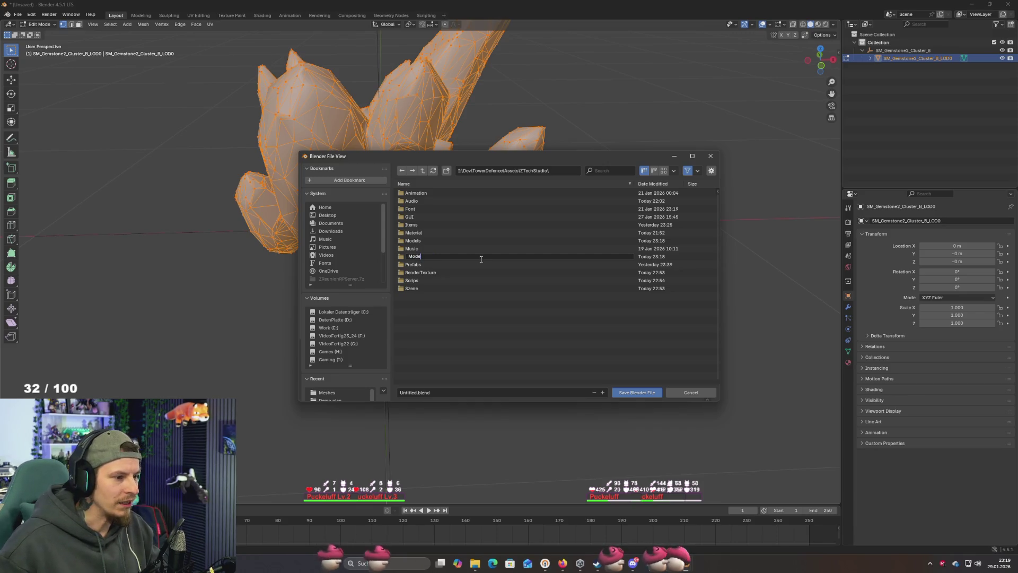
Delete the extra New Folder and open the Models folder
left_click(447, 256)
key("Delete")
left_click(424, 261)
left_click(422, 242)
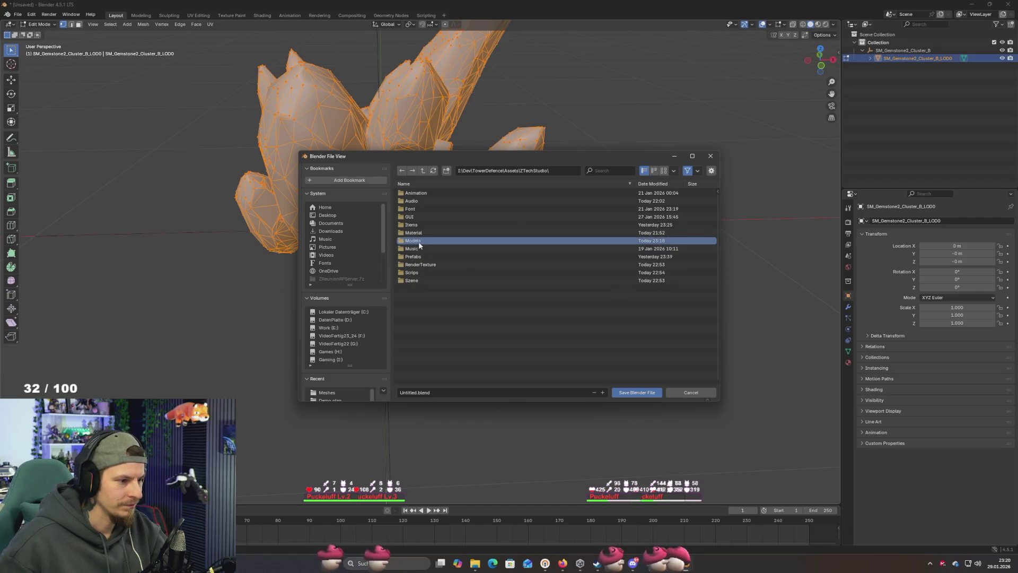
double_click(414, 241)
Name the file GatlingTower and save it into the ZTechStudio Models folder
left_click(455, 391)
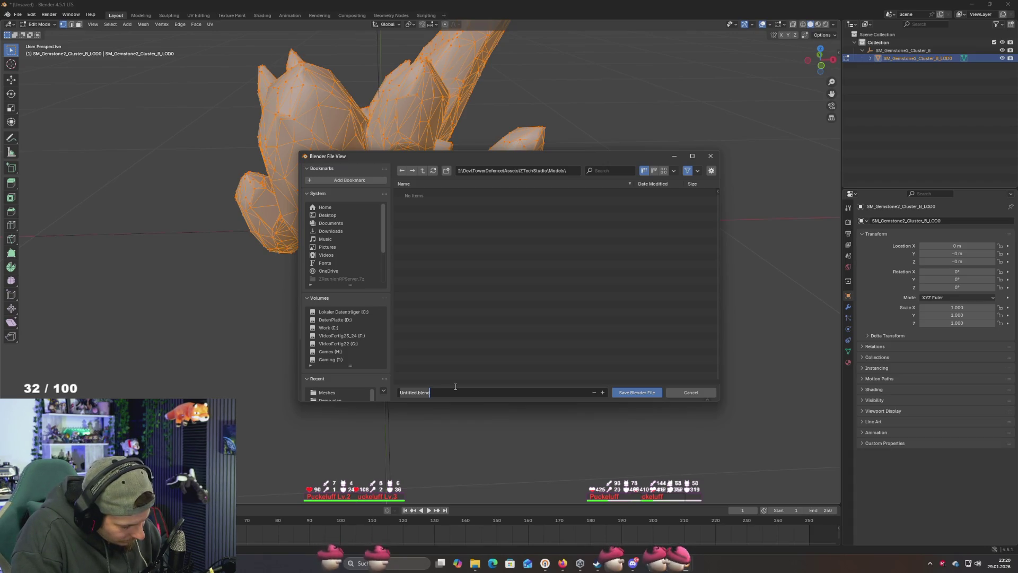
type("GatlingTower")
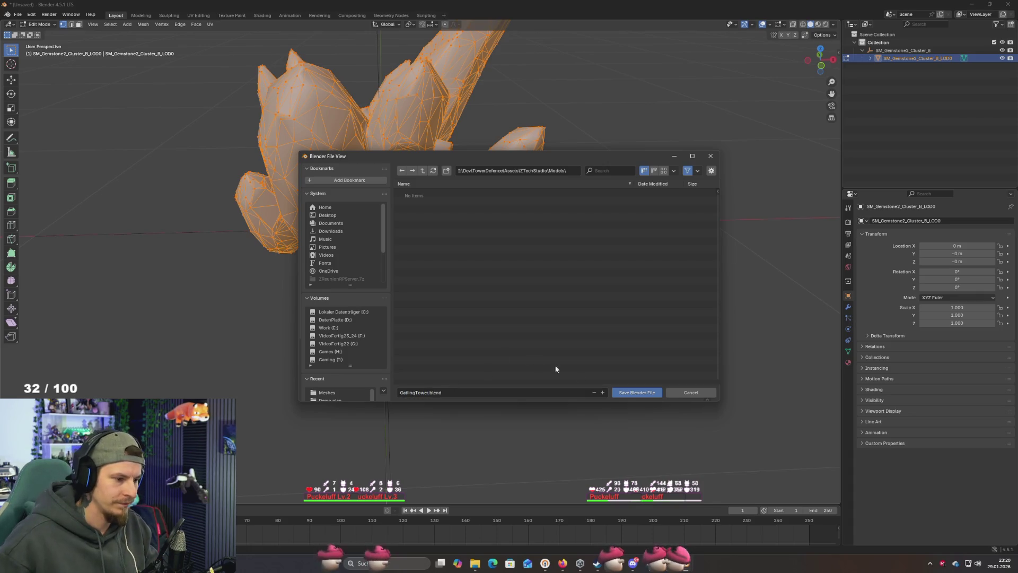
left_click(640, 393)
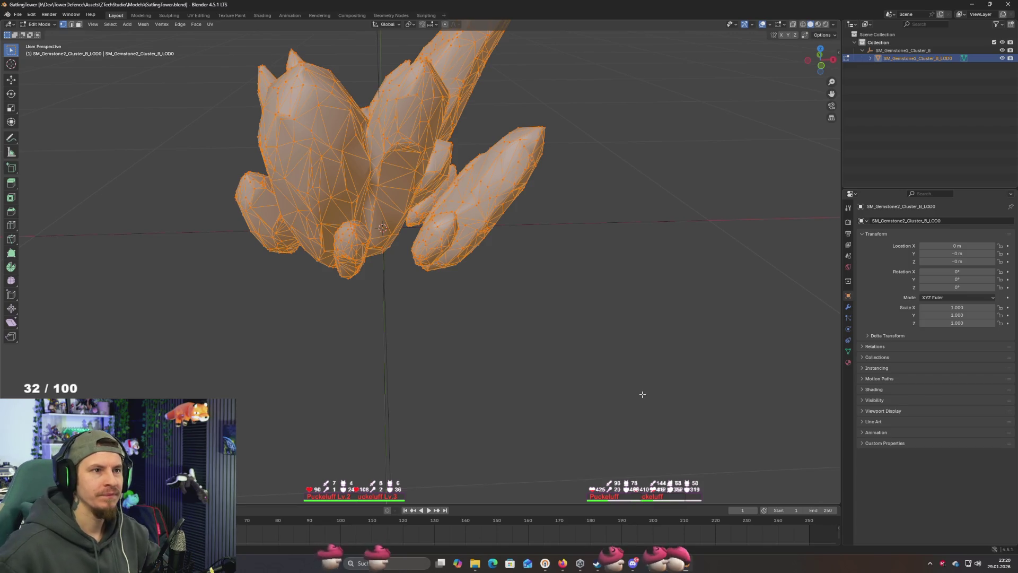
mouse_move(621, 381)
left_mouse_down()
mouse_move(545, 249)
mouse_move(548, 218)
mouse_move(527, 305)
mouse_move(520, 266)
mouse_move(570, 266)
left_mouse_up()
Switch from Blender back to the Unity editor's TowerDefence scene
key("alt+Tab")
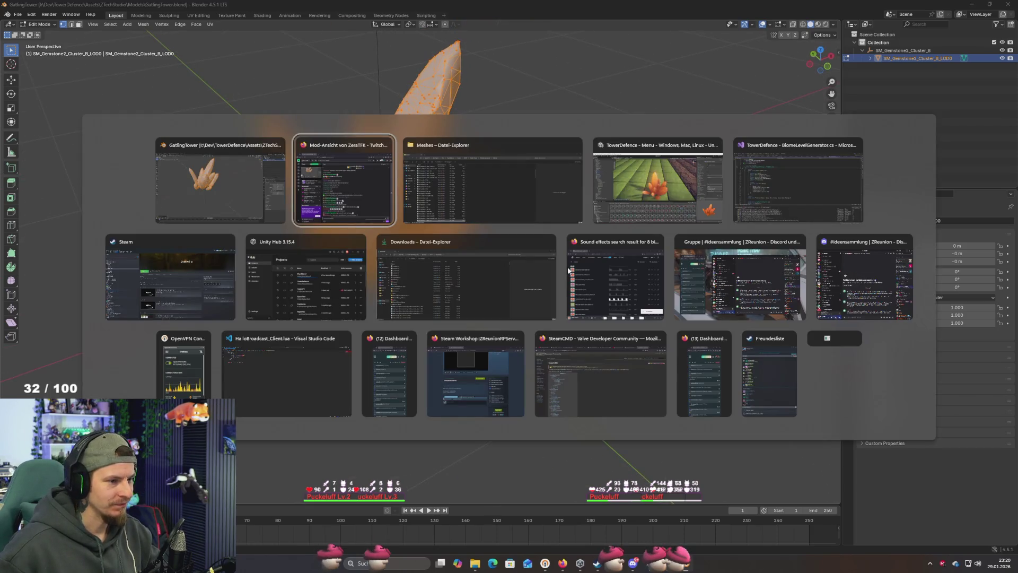
key("Tab")
key("Tab")
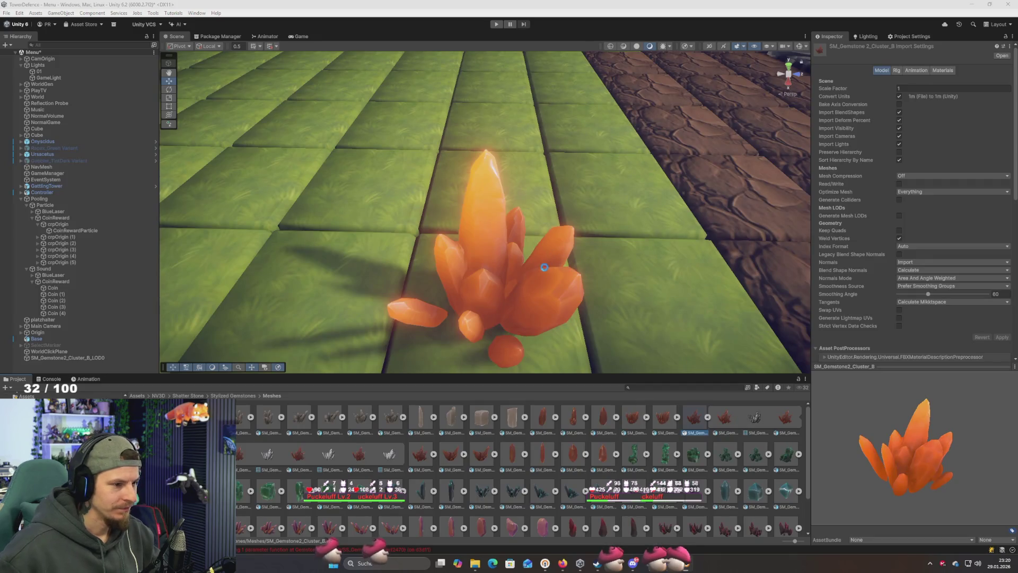
scroll(632, 294, "down", 5)
scroll(616, 292, "up", 5)
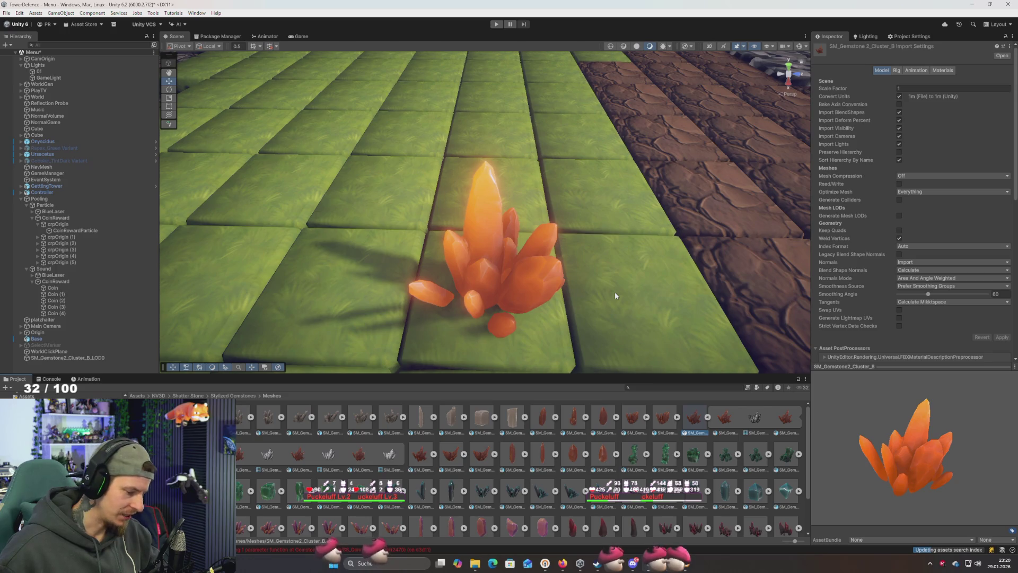
Select the orange gemstone cluster on the grass tiles and view it from a lower, wider angle
mouse_move(615, 291)
left_mouse_down()
mouse_move(608, 268)
mouse_move(511, 287)
mouse_move(525, 302)
mouse_move(518, 282)
mouse_move(518, 302)
left_mouse_up()
scroll(515, 288, "up", 5)
scroll(515, 288, "down", 5)
scroll(523, 282, "up", 5)
scroll(518, 302, "down", 3)
scroll(514, 221, "up", 3)
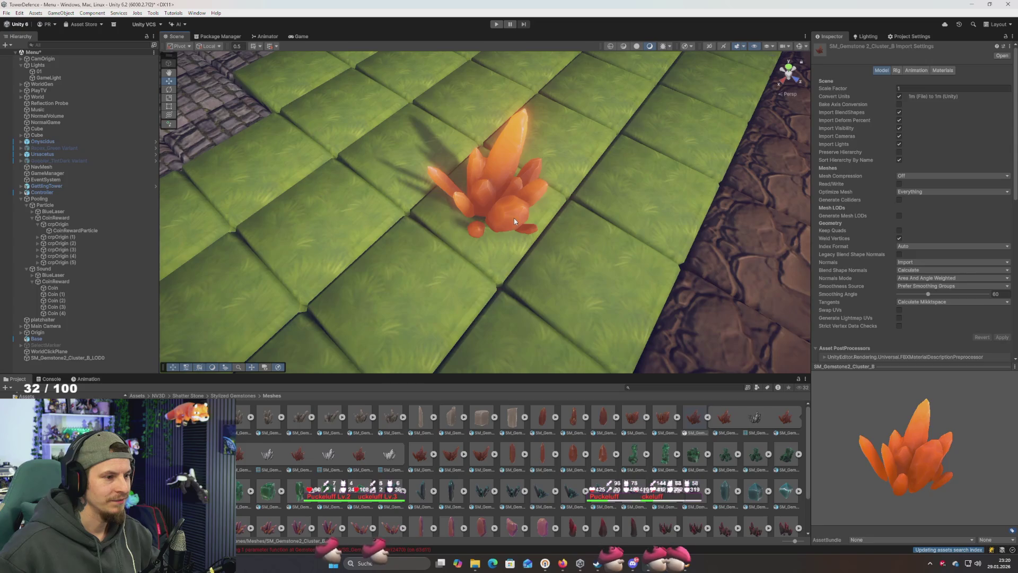
left_click(514, 221)
left_click_drag(515, 221, 559, 202)
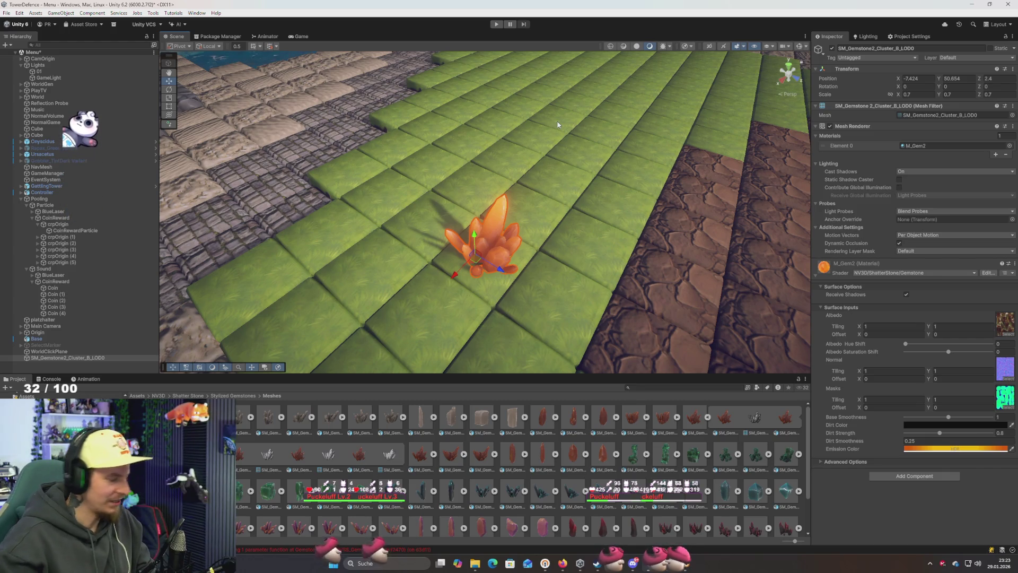
Launch Discord from the Windows search and bring its chat window over Unity
key("super")
type("discord")
key("Return")
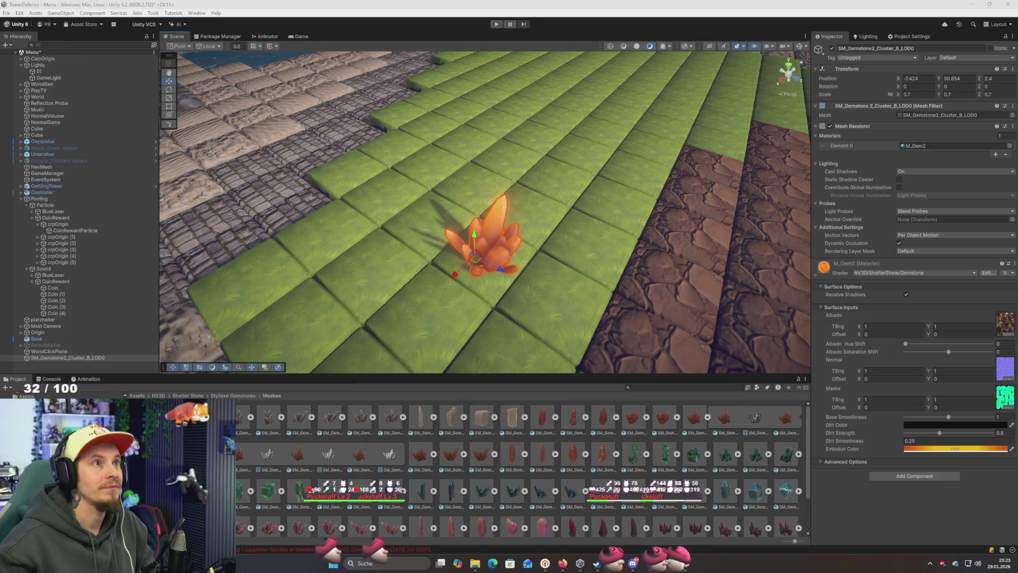
key("alt+Tab")
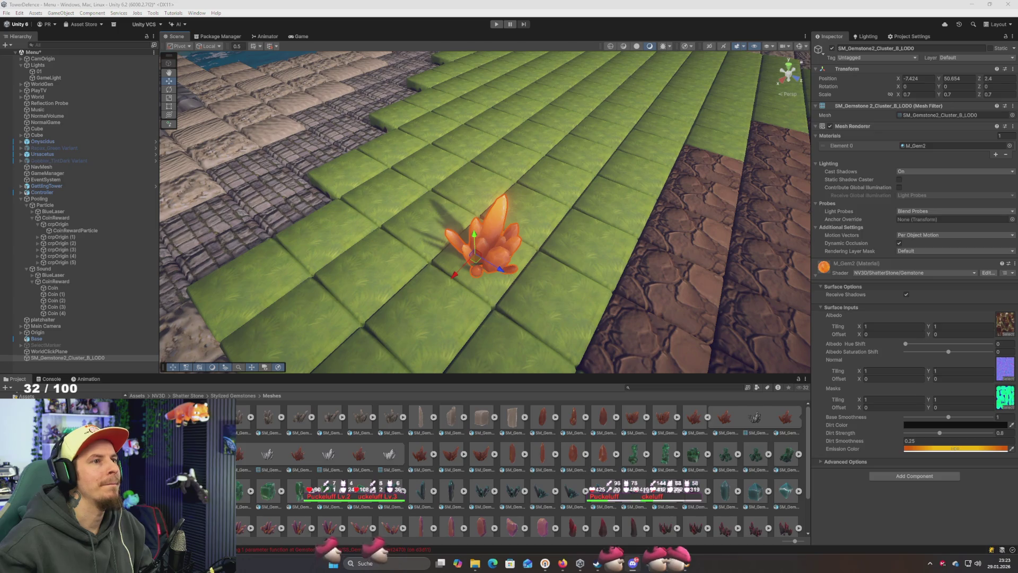
key("alt+Tab")
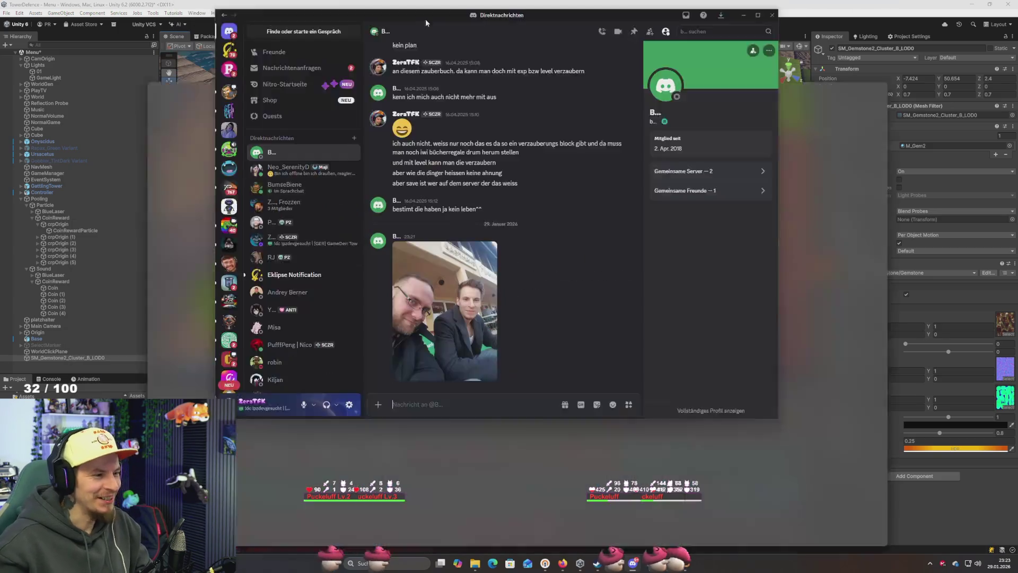
Maximize the Discord window and open the shared chat photo full-size
mouse_move(425, 18)
left_mouse_down()
mouse_move(412, 75)
mouse_move(412, 3)
left_mouse_up()
left_click(249, 446)
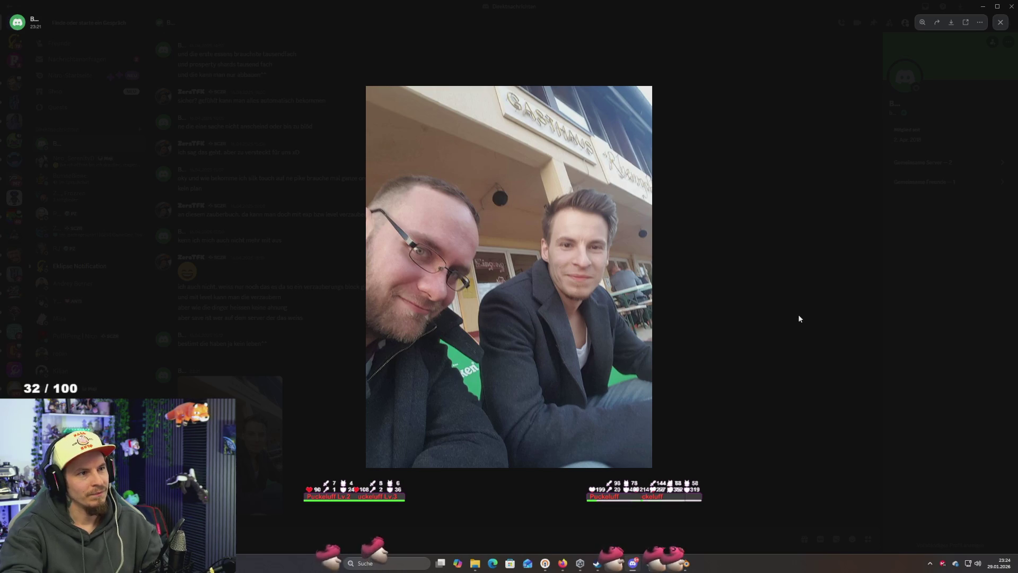
Close Discord's photo viewer and return to the Unity editor
left_click(755, 310)
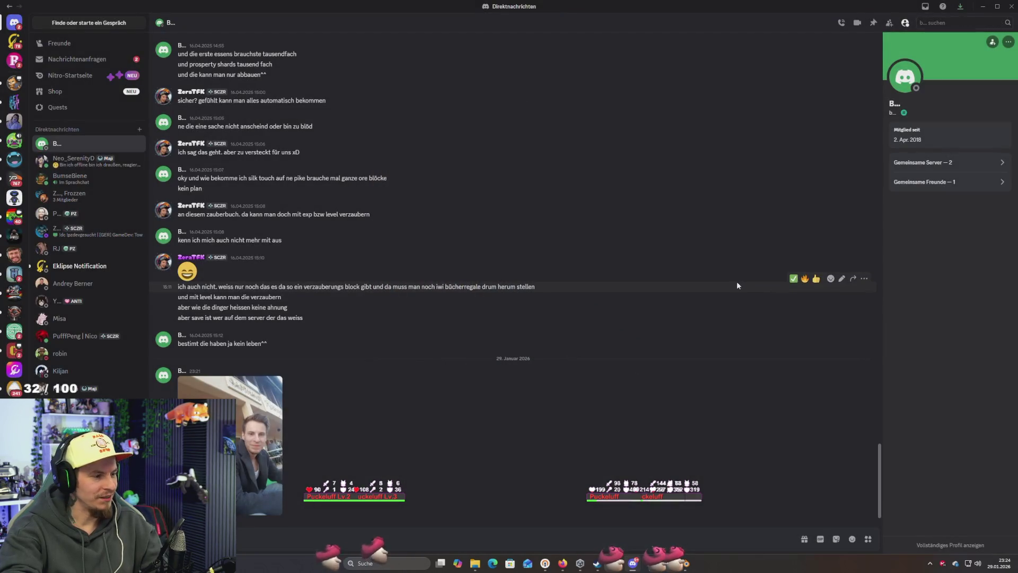
key("alt+Tab")
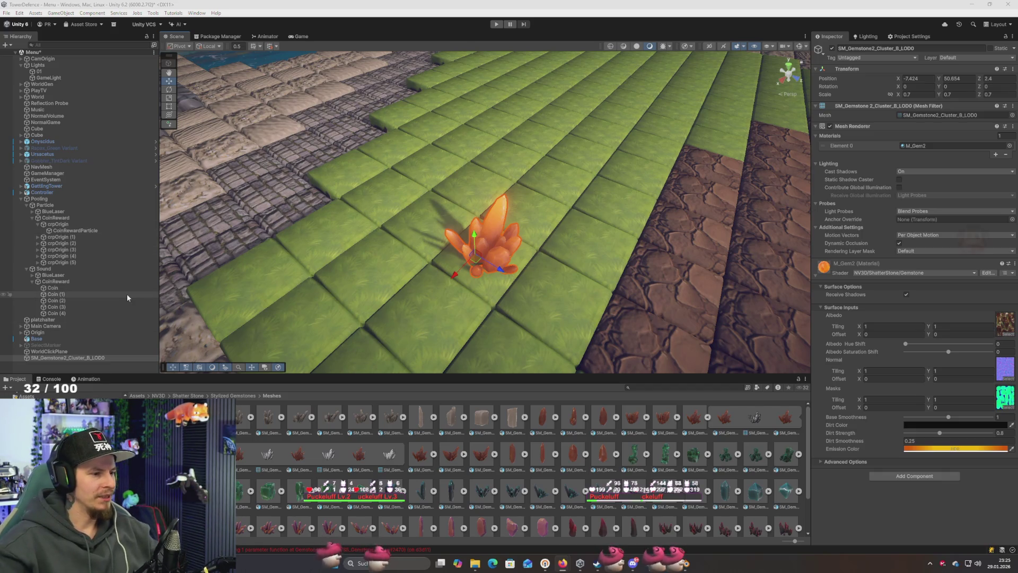
mouse_move(263, 279)
left_mouse_down()
mouse_move(277, 271)
mouse_move(272, 255)
mouse_move(274, 276)
left_mouse_up()
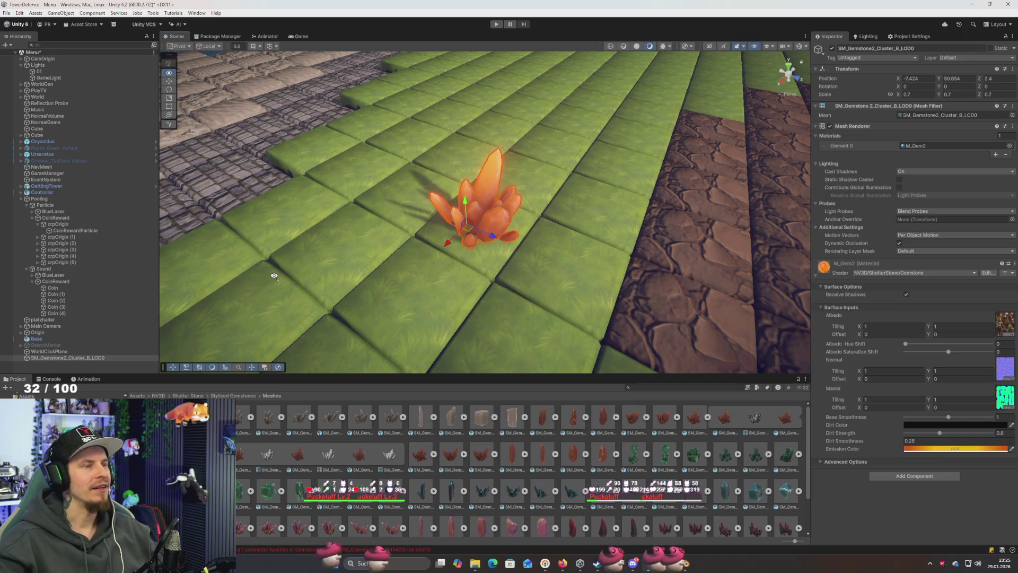
scroll(274, 277, "up", 6)
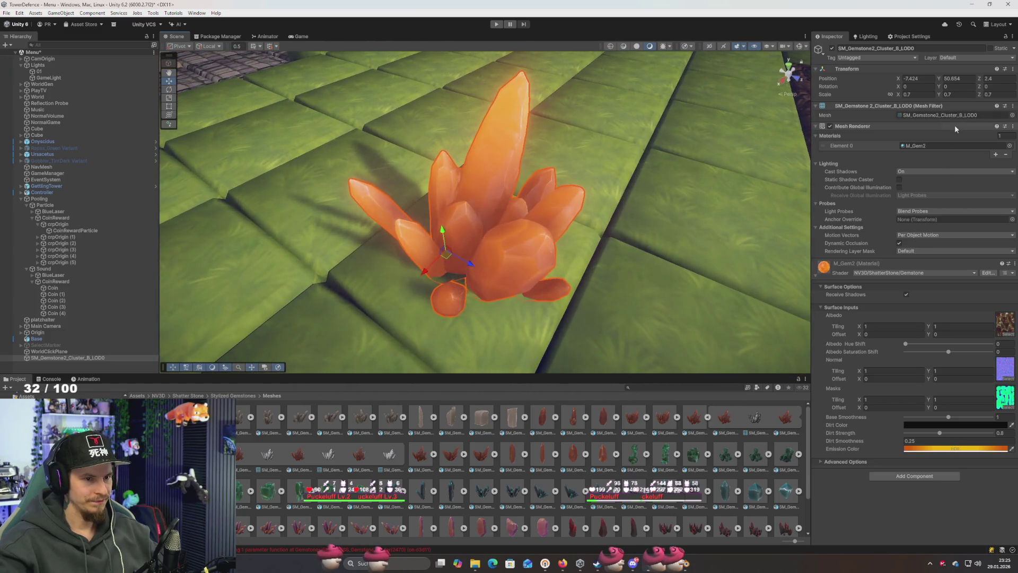
left_click(954, 116)
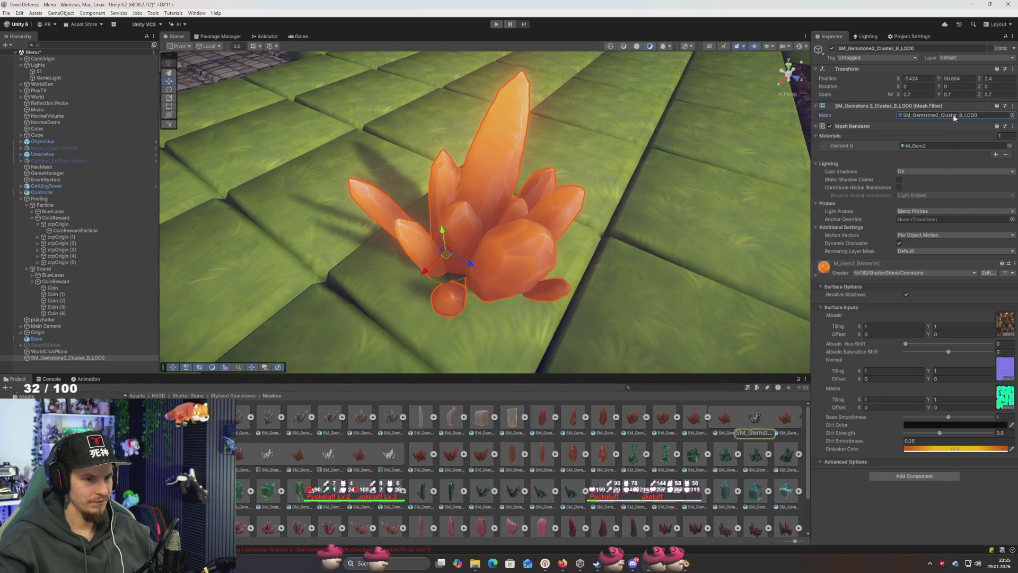
left_click(1012, 115)
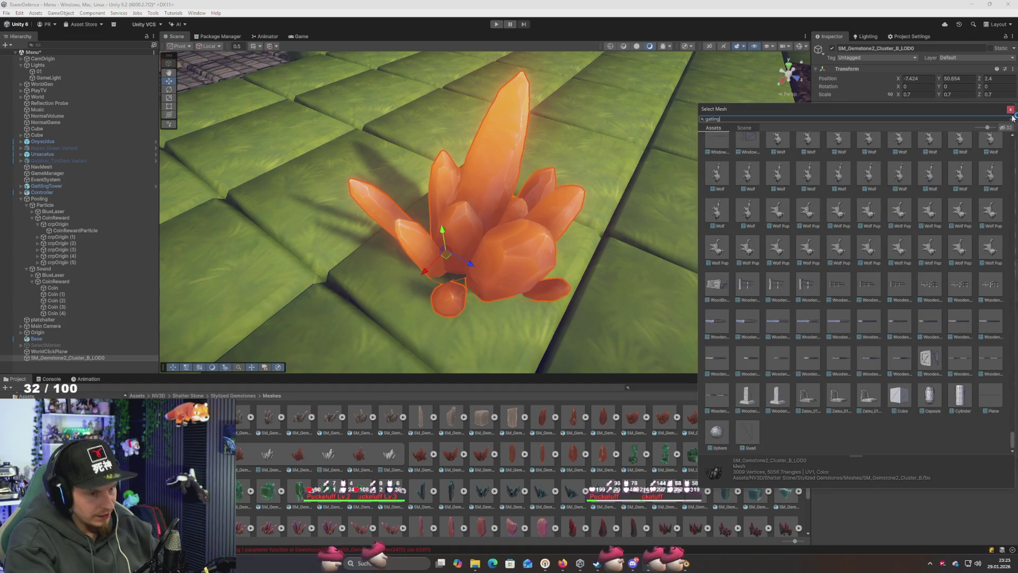
type("gatling")
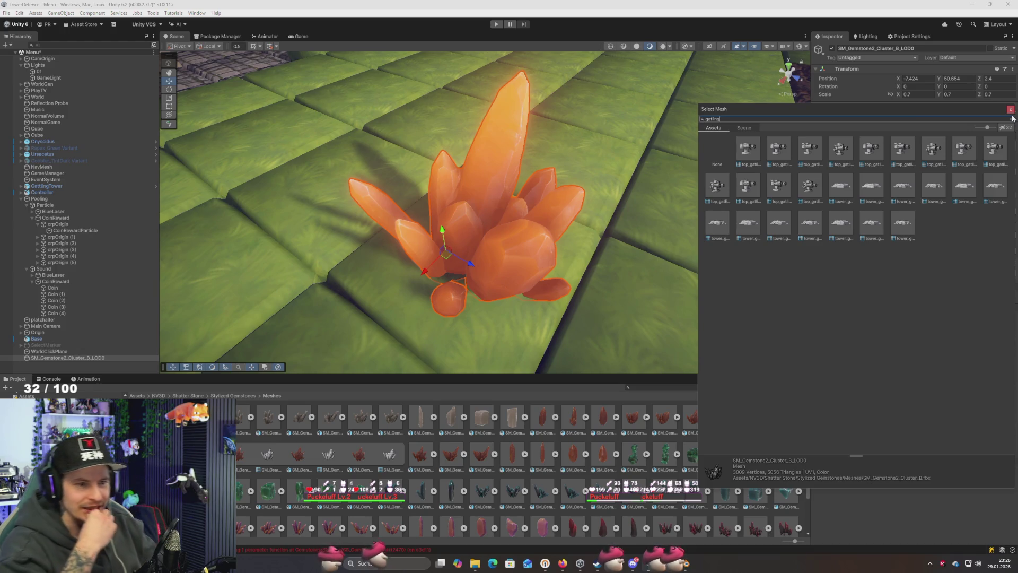
key("alt+Tab")
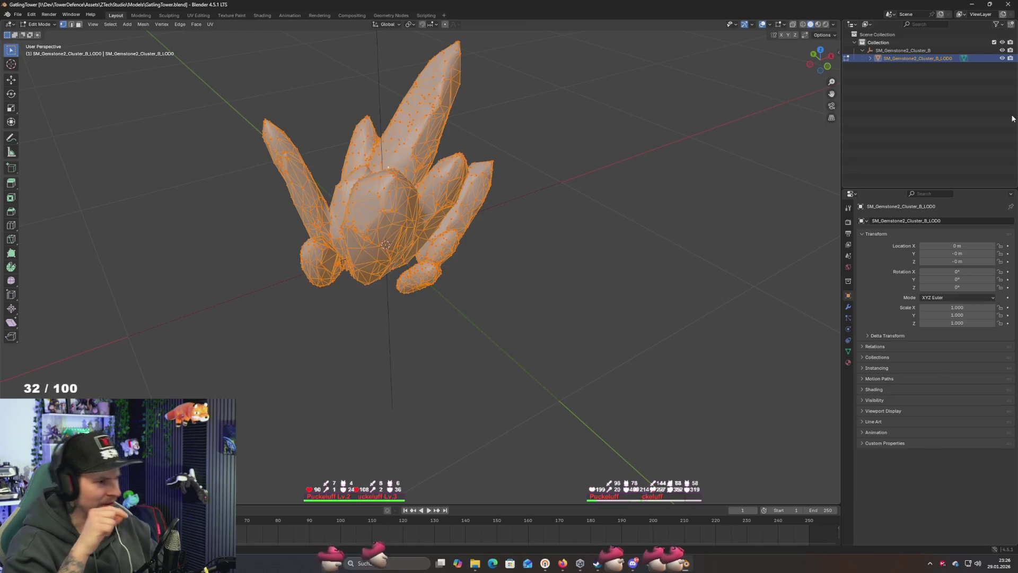
key("alt+Tab")
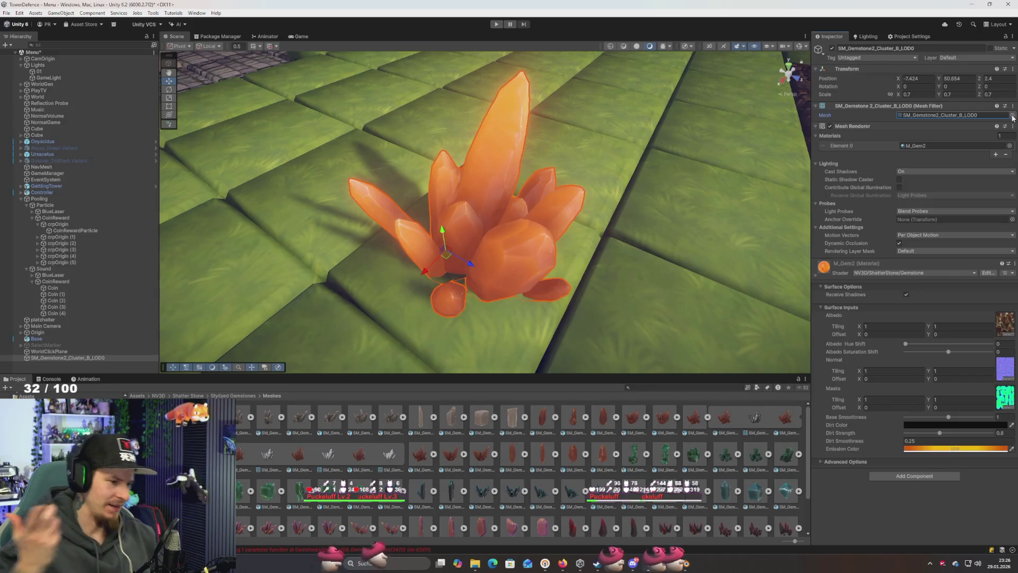
left_click(1013, 116)
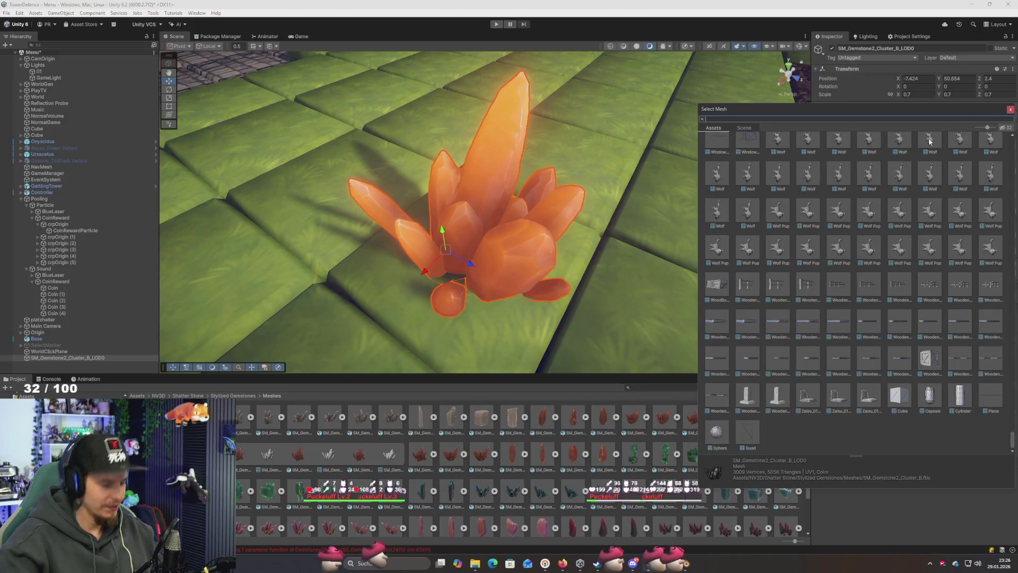
type("Gatlin")
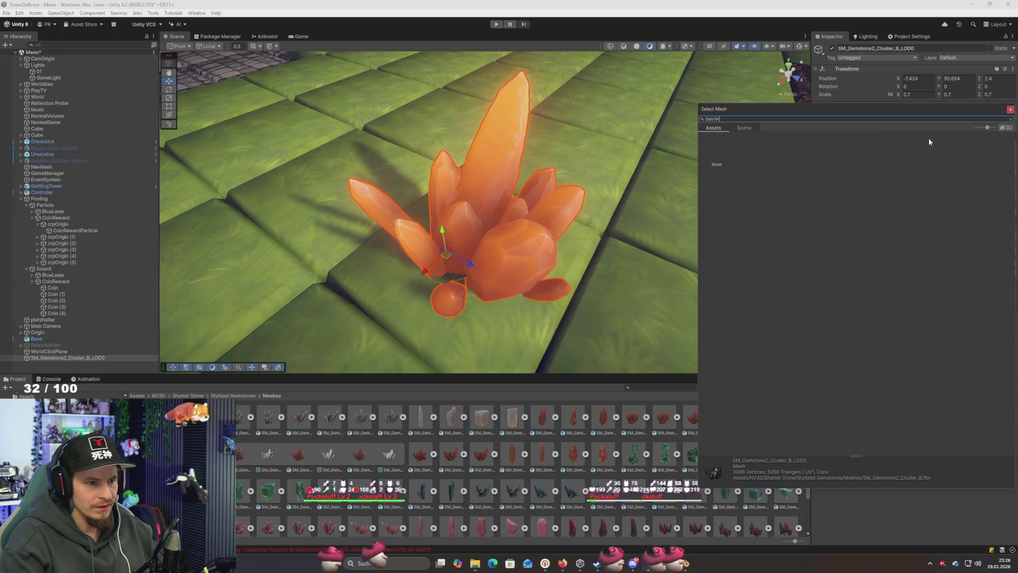
left_click(720, 131)
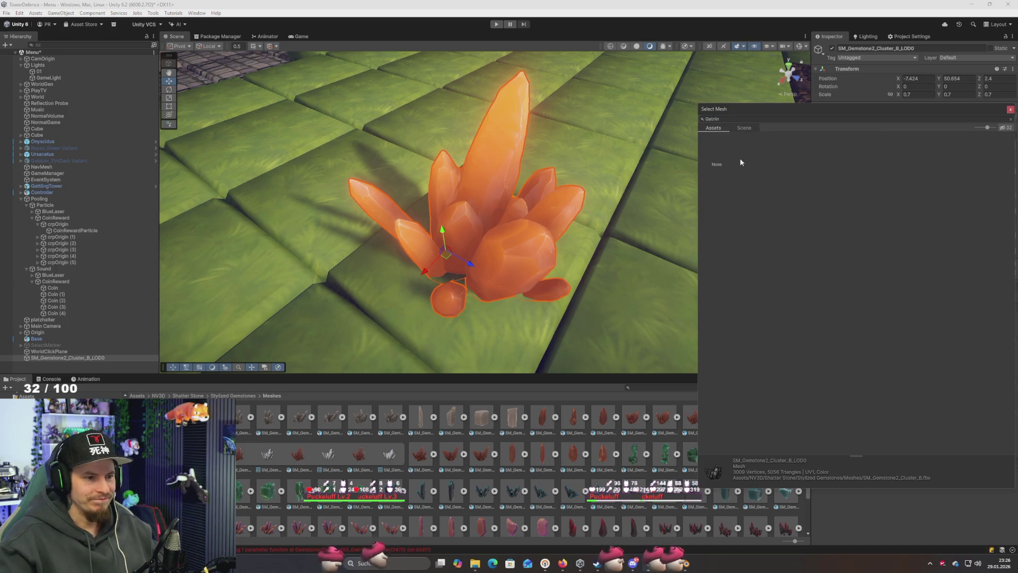
key("Escape")
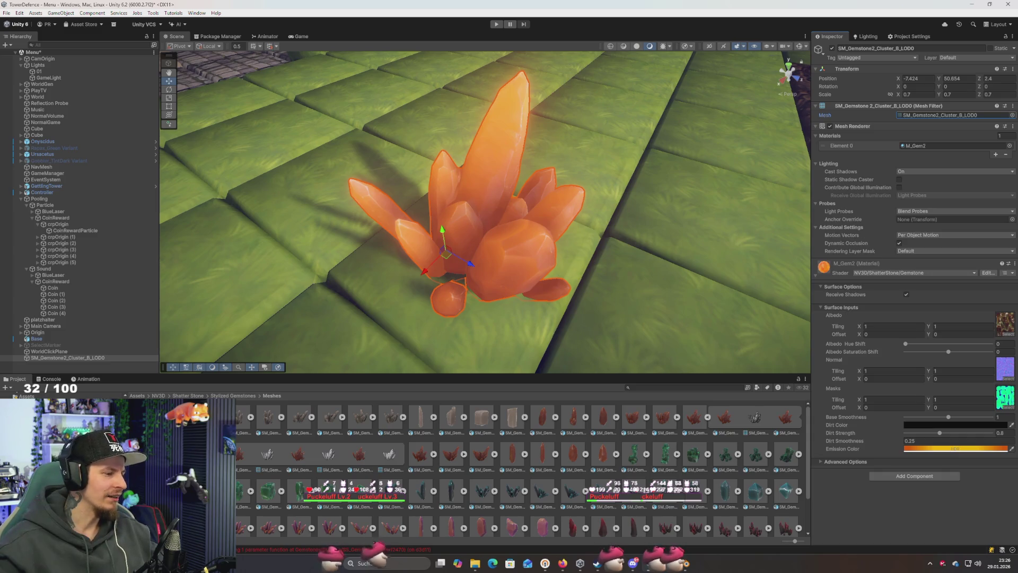
Assign the smaller crystal mesh from ZTechStudio/Models to the gemstone's Mesh Filter
scroll(63, 451, "down", 5)
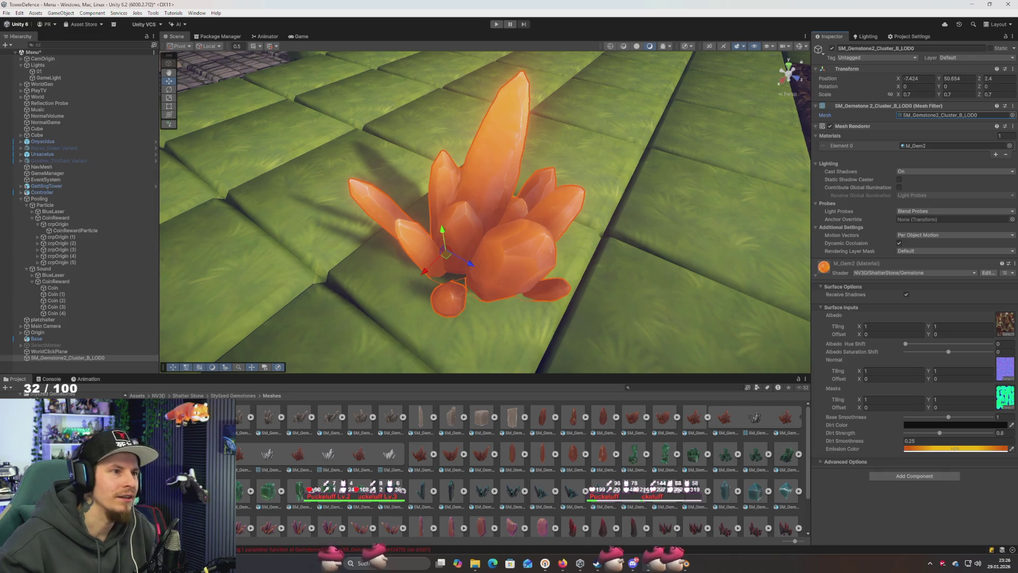
scroll(61, 467, "up", 2)
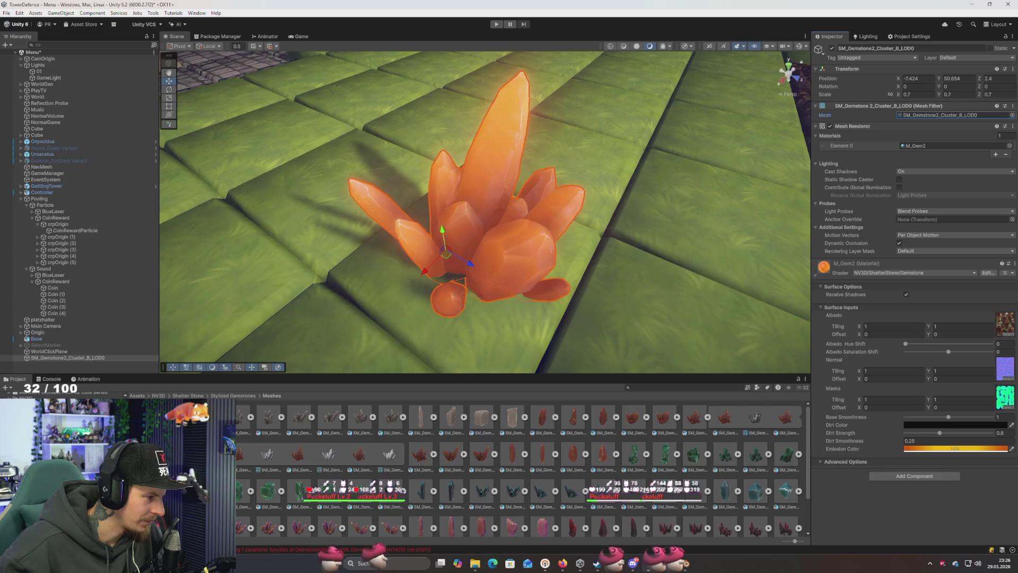
scroll(61, 467, "down", 3)
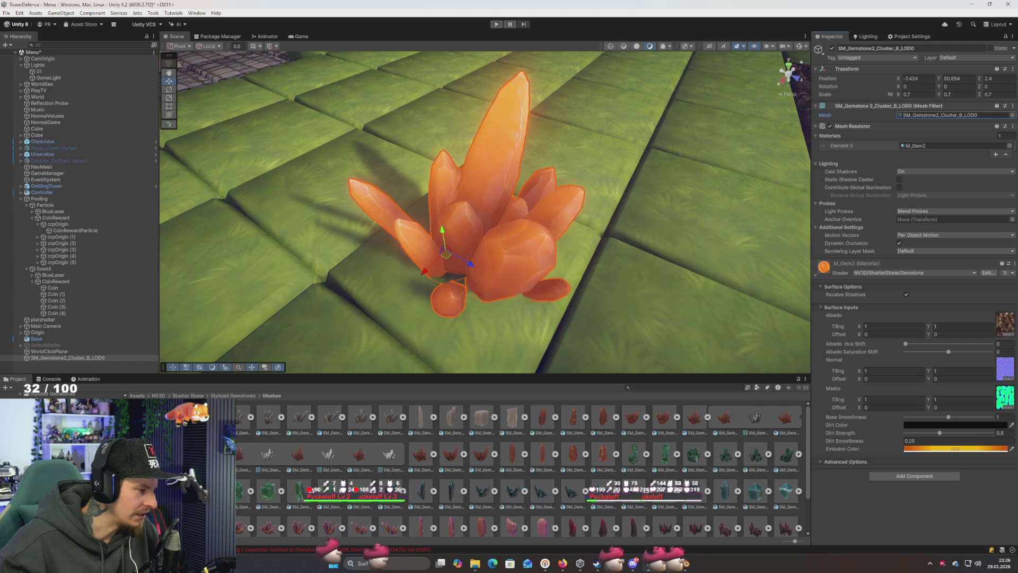
scroll(61, 467, "up", 2)
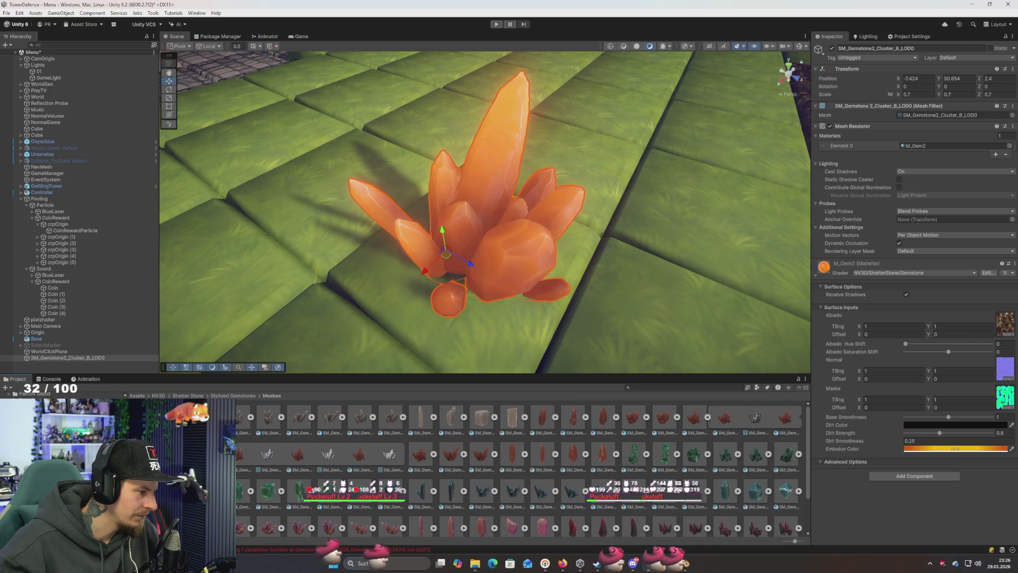
left_click(61, 467)
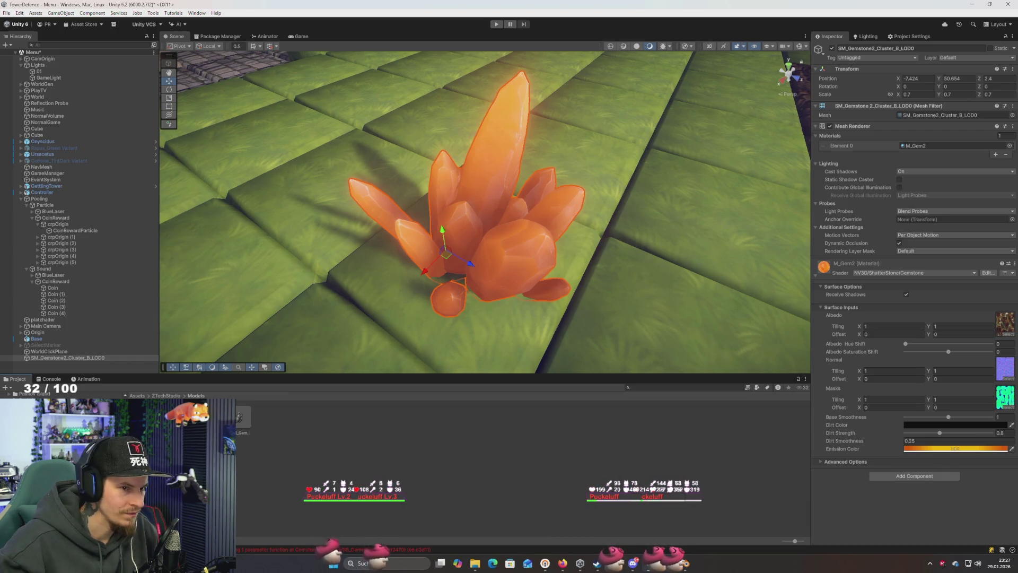
mouse_move(244, 418)
left_mouse_down()
mouse_move(636, 239)
mouse_move(949, 115)
left_mouse_up()
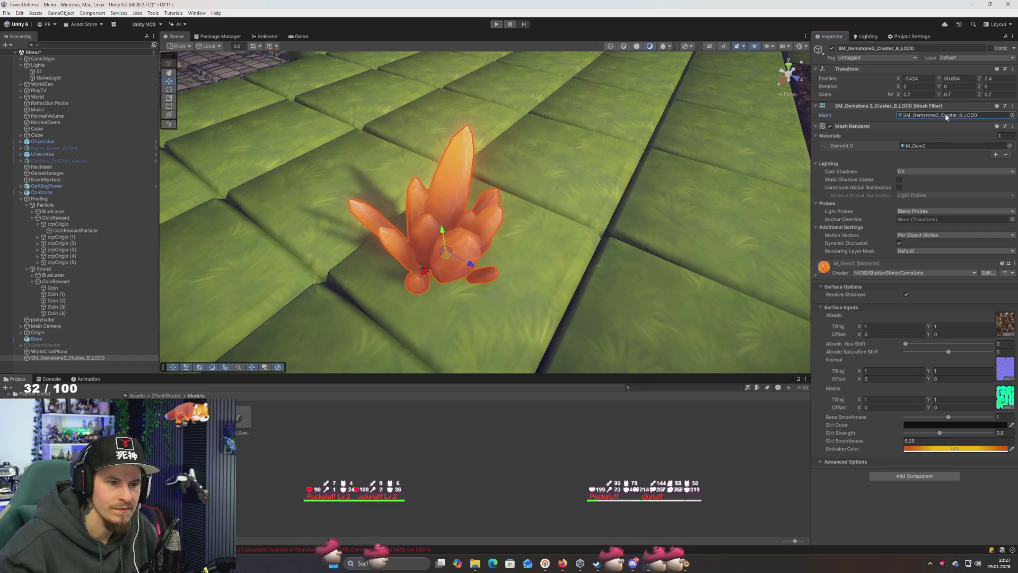
mouse_move(554, 241)
left_mouse_down()
mouse_move(628, 255)
mouse_move(433, 300)
mouse_move(318, 345)
mouse_move(324, 325)
mouse_move(209, 348)
mouse_move(216, 284)
mouse_move(212, 341)
mouse_move(221, 335)
left_mouse_up()
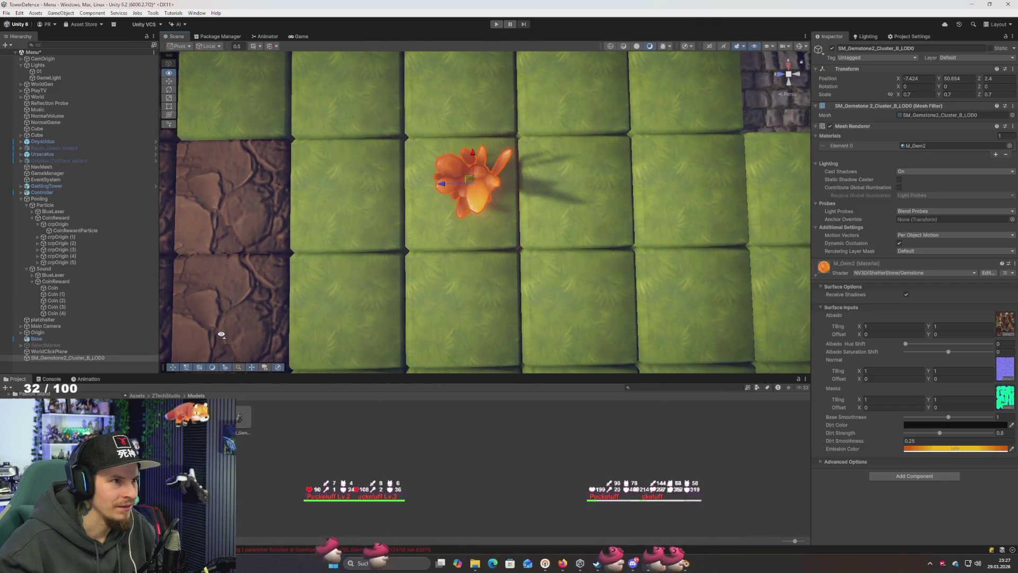
Select the gemstone cluster and set its Position X to -7.5 and Z to 2.5
left_click(441, 224)
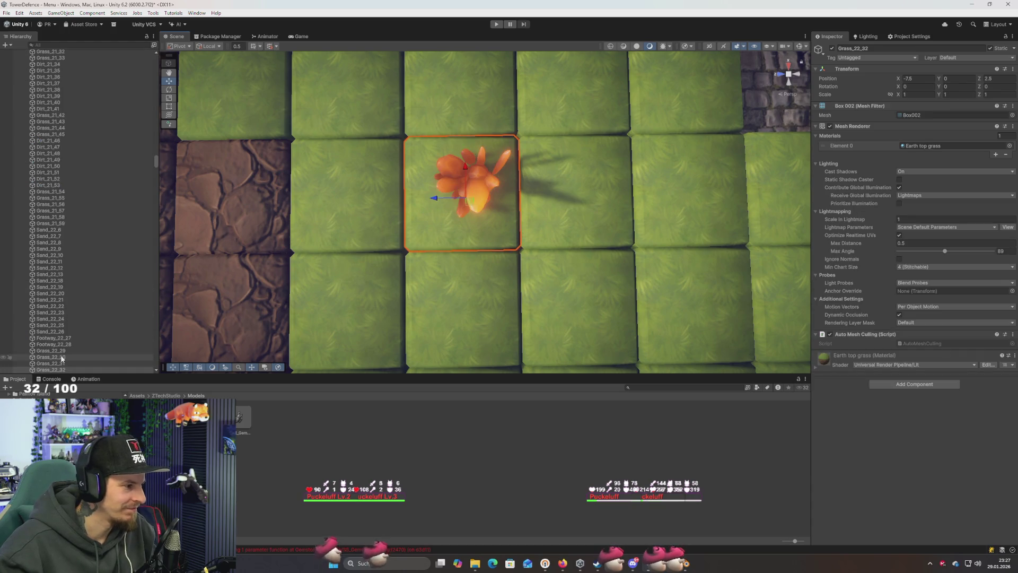
left_click(491, 192)
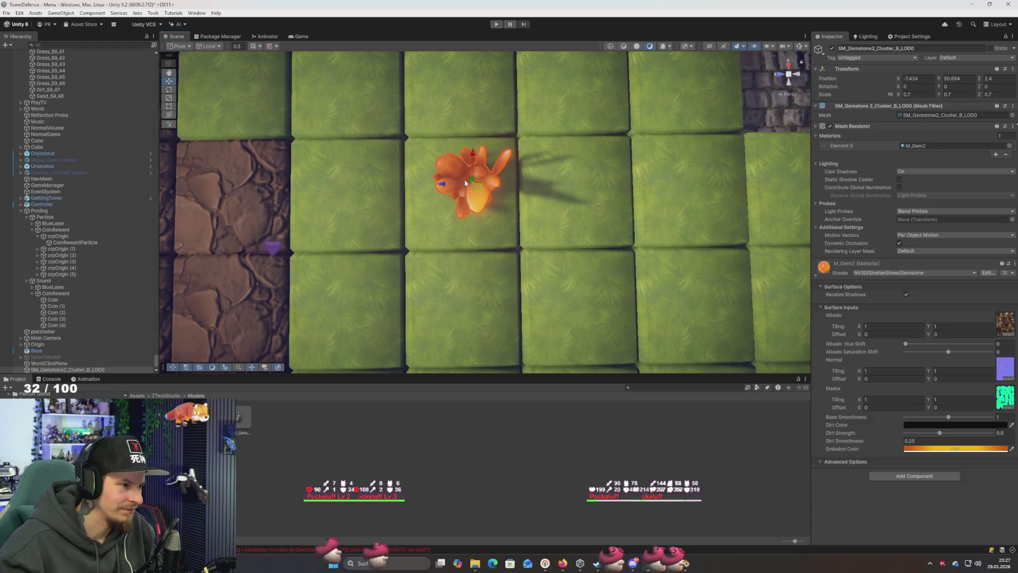
left_click_drag(442, 184, 431, 184)
left_click(931, 78)
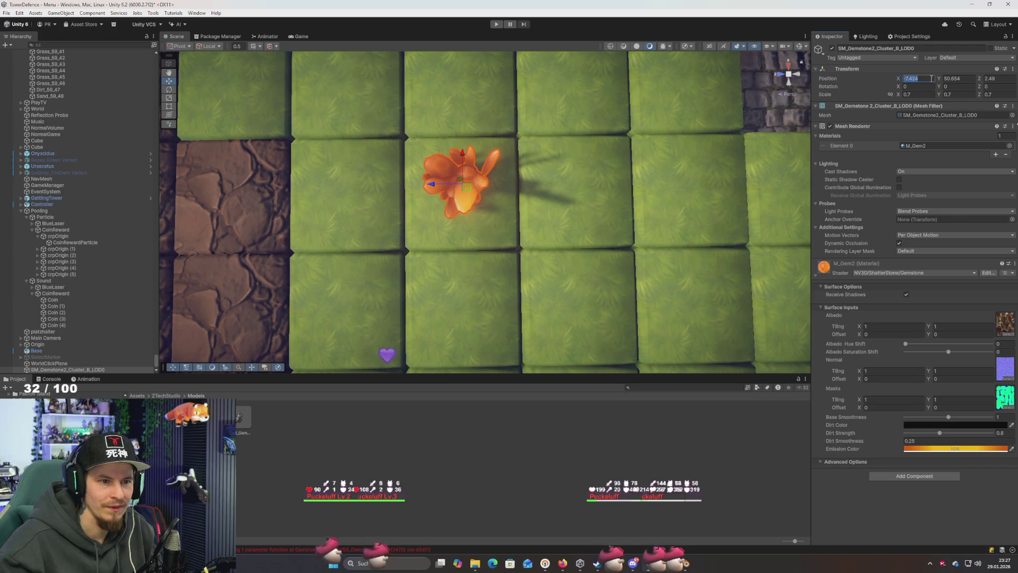
type("-7.43-7.5")
key("Tab")
key("Tab")
type("2.5")
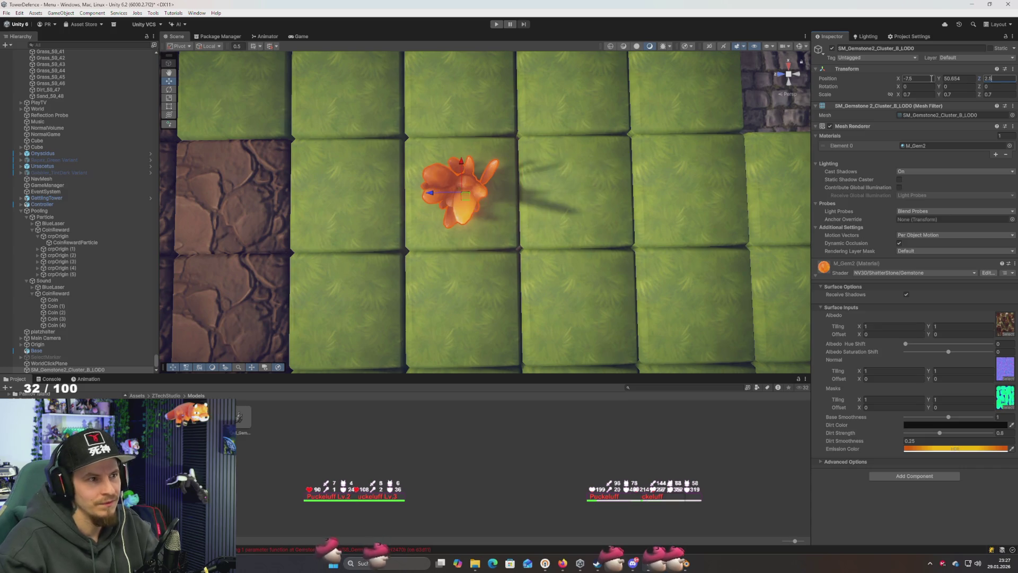
mouse_move(562, 172)
left_mouse_down()
mouse_move(669, 197)
mouse_move(467, 200)
mouse_move(646, 212)
mouse_move(716, 74)
mouse_move(753, 95)
mouse_move(736, 116)
mouse_move(761, 85)
mouse_move(699, 162)
left_mouse_up()
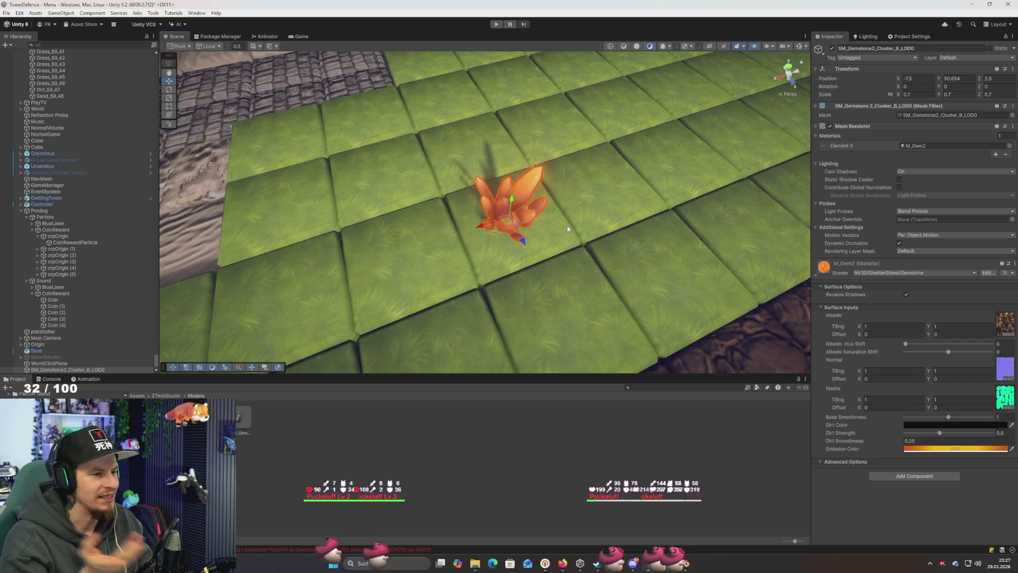
Add a Box Collider component to the gemstone cluster
scroll(565, 193, "down", 3)
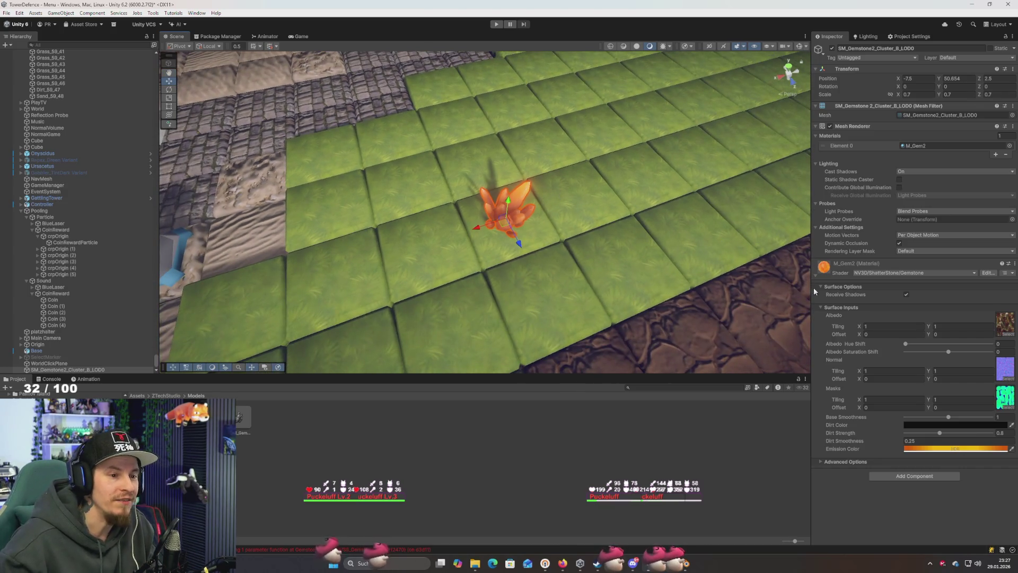
mouse_move(712, 202)
left_mouse_down()
mouse_move(689, 209)
mouse_move(737, 184)
left_mouse_up()
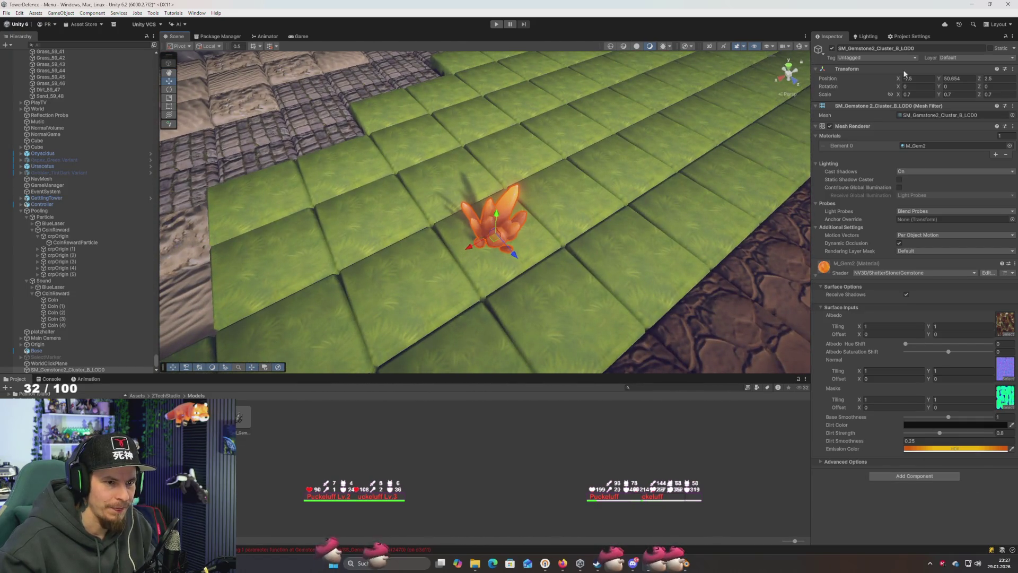
left_click(887, 57)
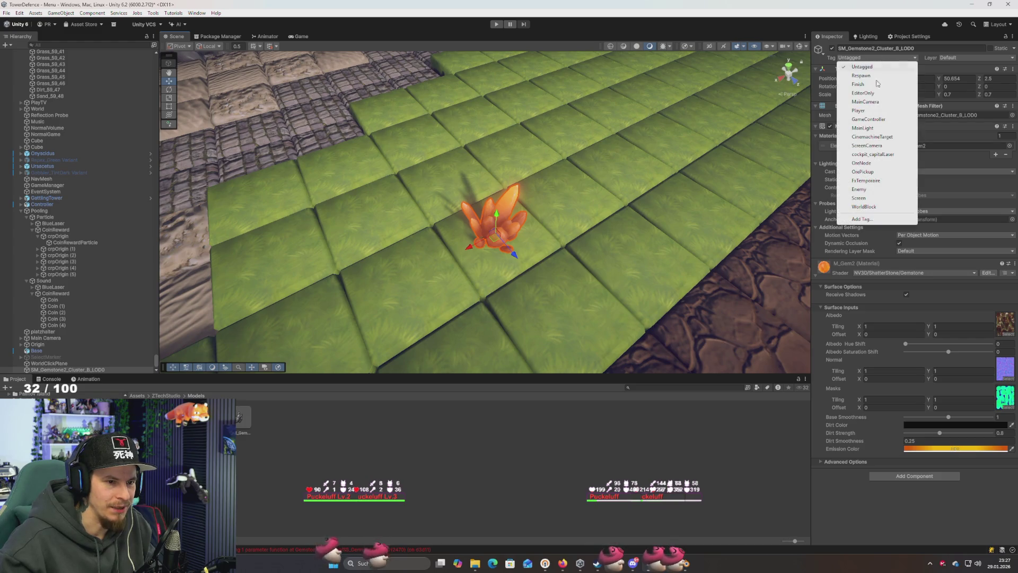
left_click(927, 544)
left_click(912, 475)
type("box")
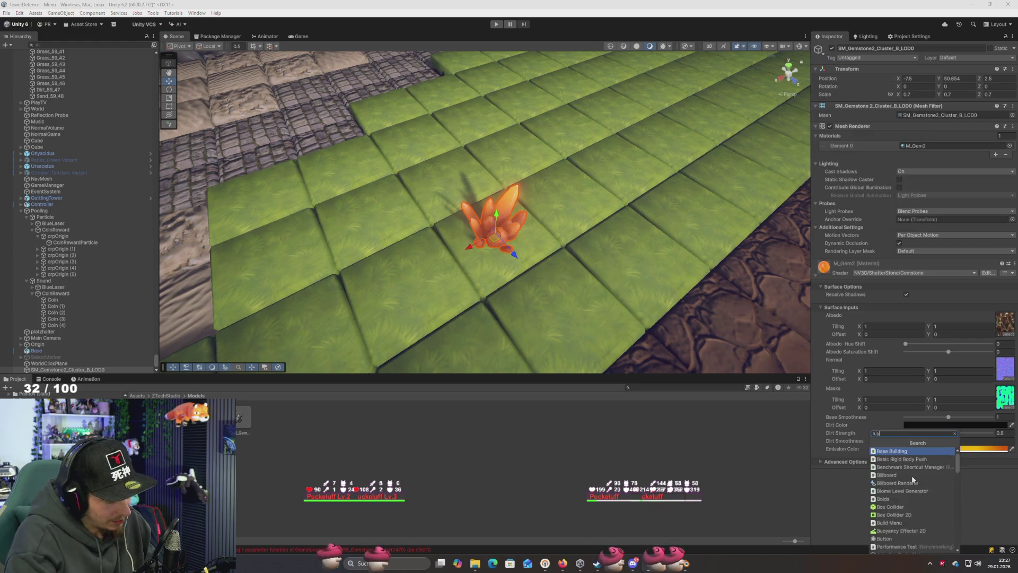
key("Return")
Orbit in close to the orange gemstone and open its Tag dropdown
left_click_drag(674, 340, 654, 204)
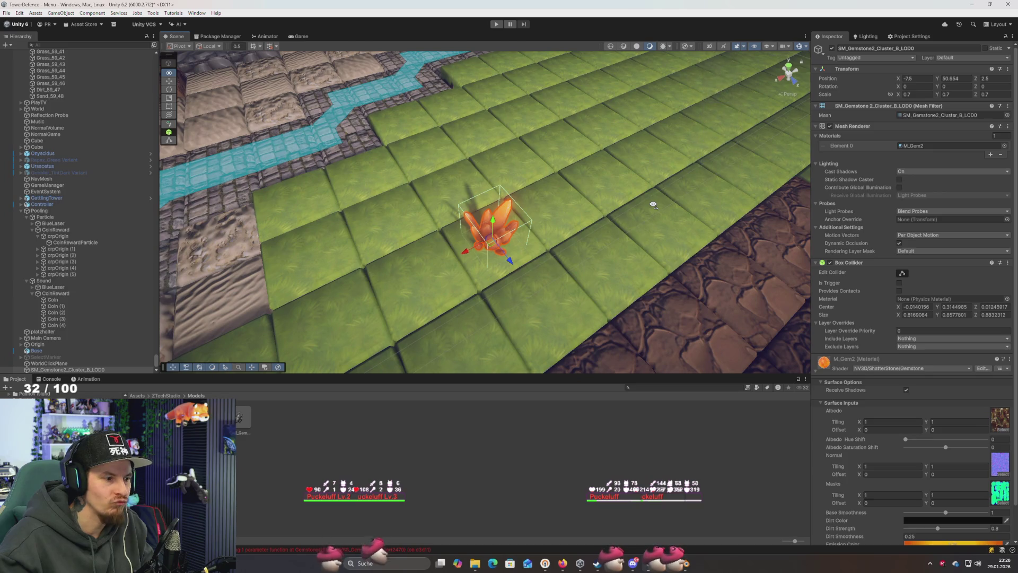
mouse_move(654, 205)
left_mouse_down()
mouse_move(657, 217)
mouse_move(647, 210)
left_mouse_up()
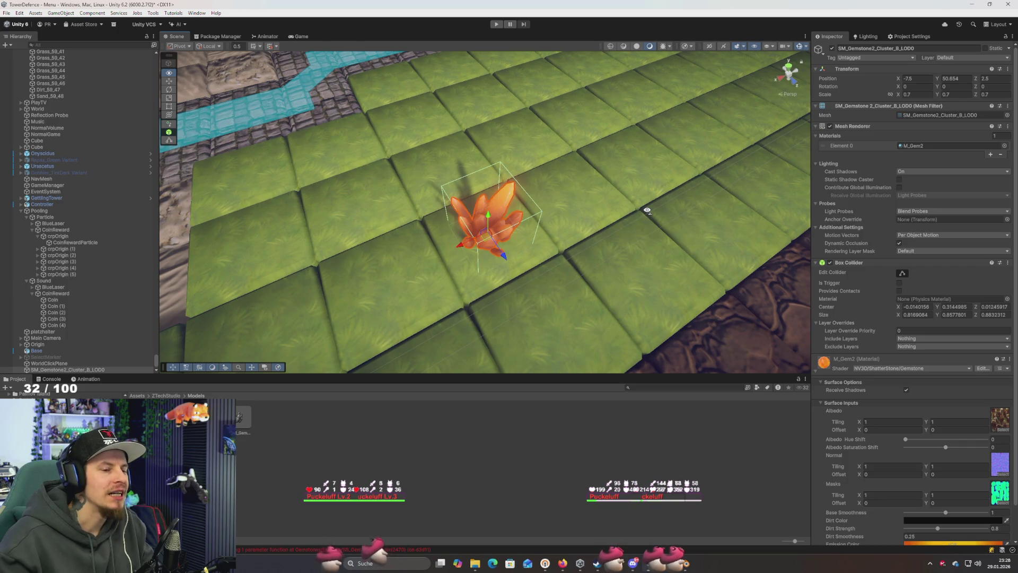
left_click_drag(647, 211, 649, 216)
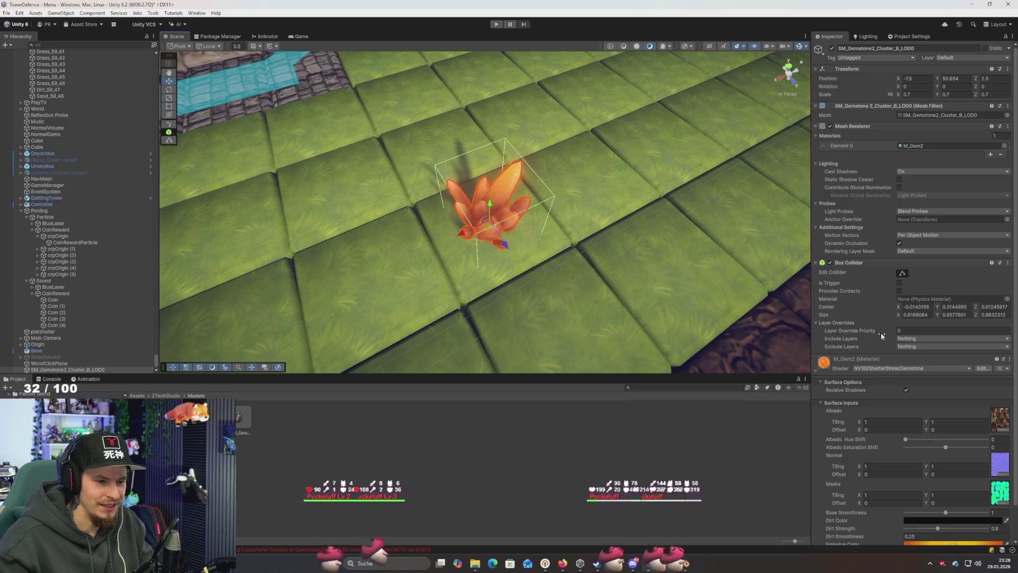
mouse_move(881, 335)
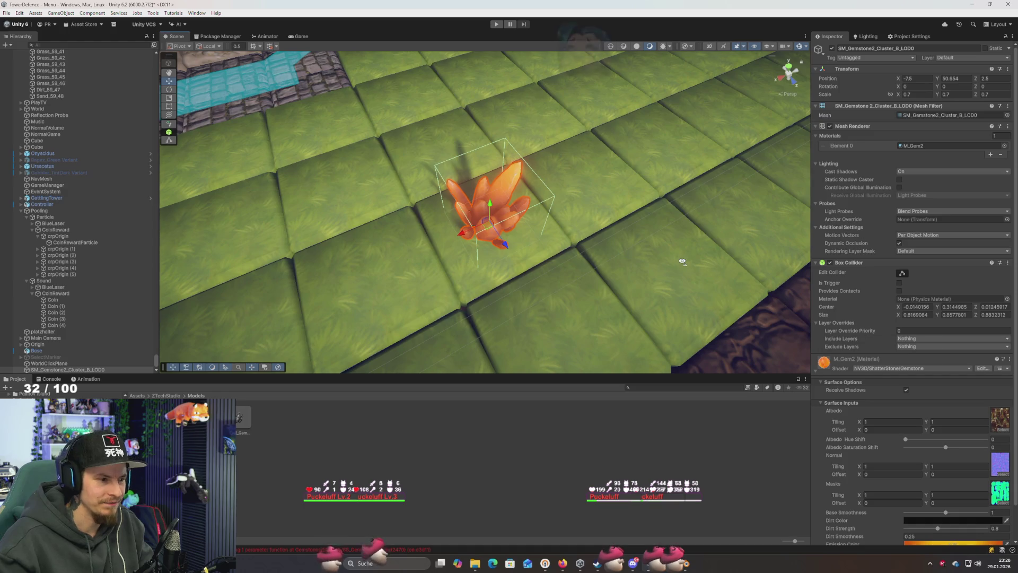
left_click(883, 58)
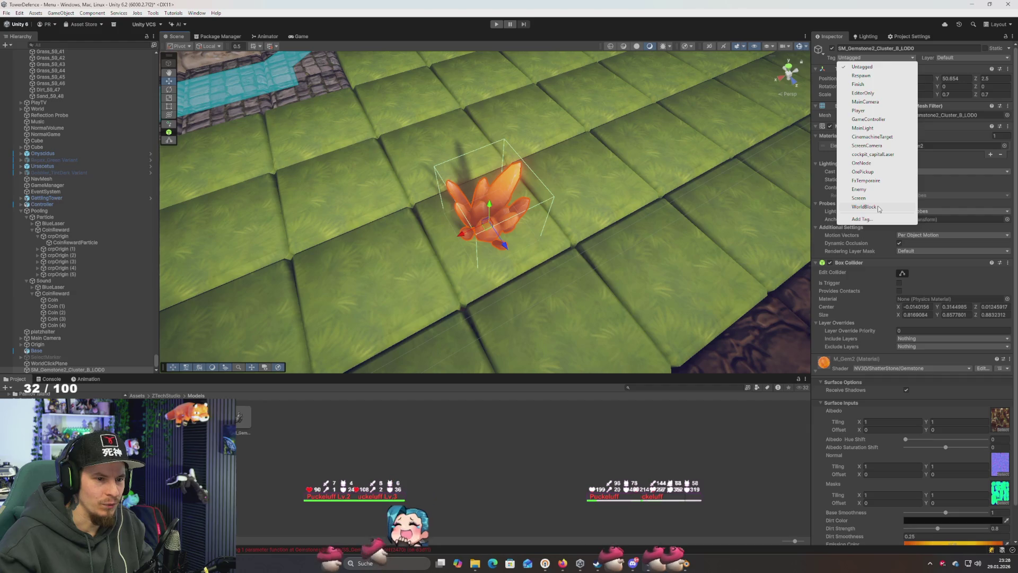
left_click_drag(461, 109, 471, 110)
left_click_drag(490, 113, 248, 278)
left_click(248, 277)
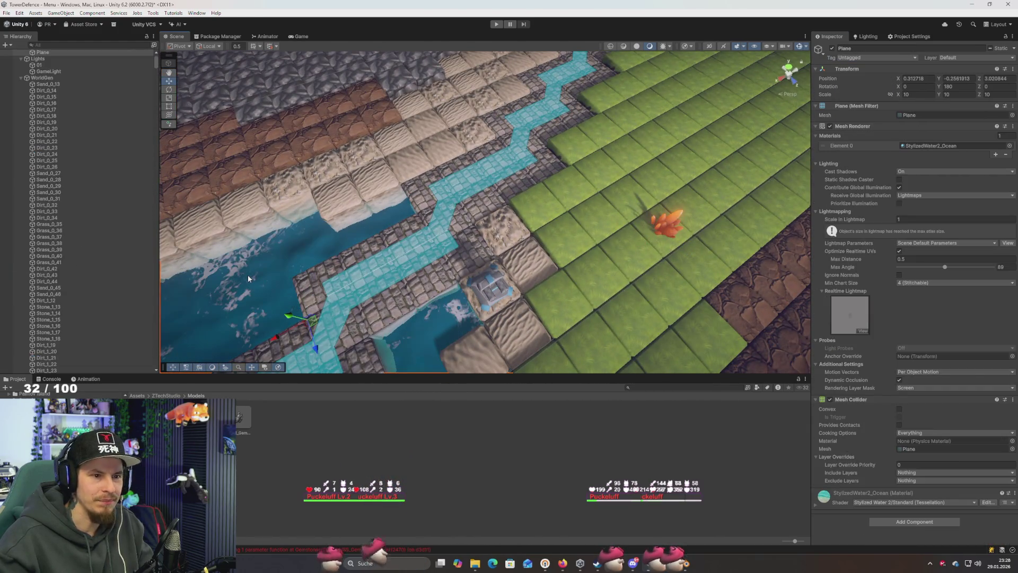
left_click_drag(405, 249, 467, 203)
left_click(467, 202)
left_click(877, 57)
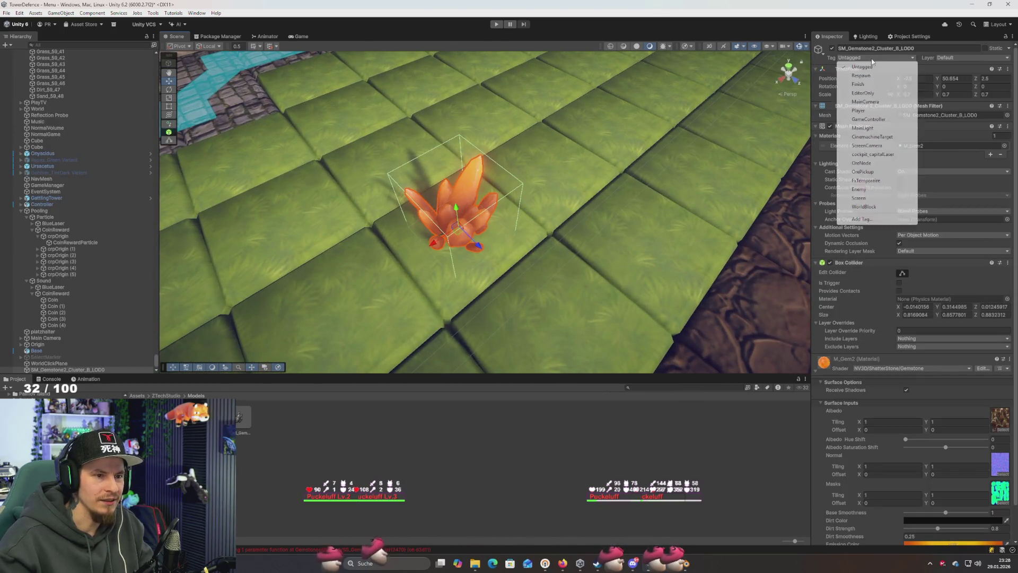
left_click(871, 220)
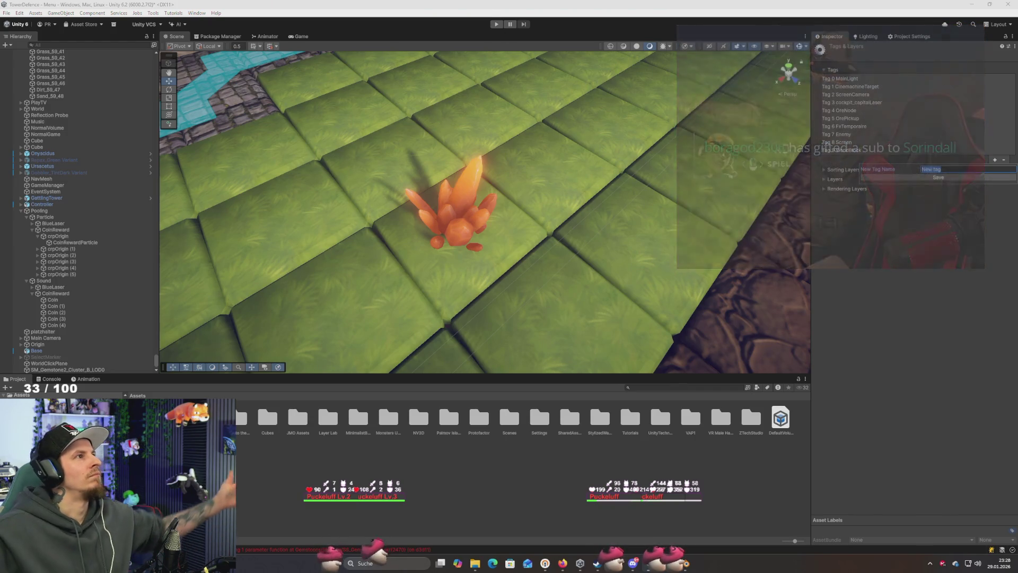
left_click(68, 369)
left_click(876, 57)
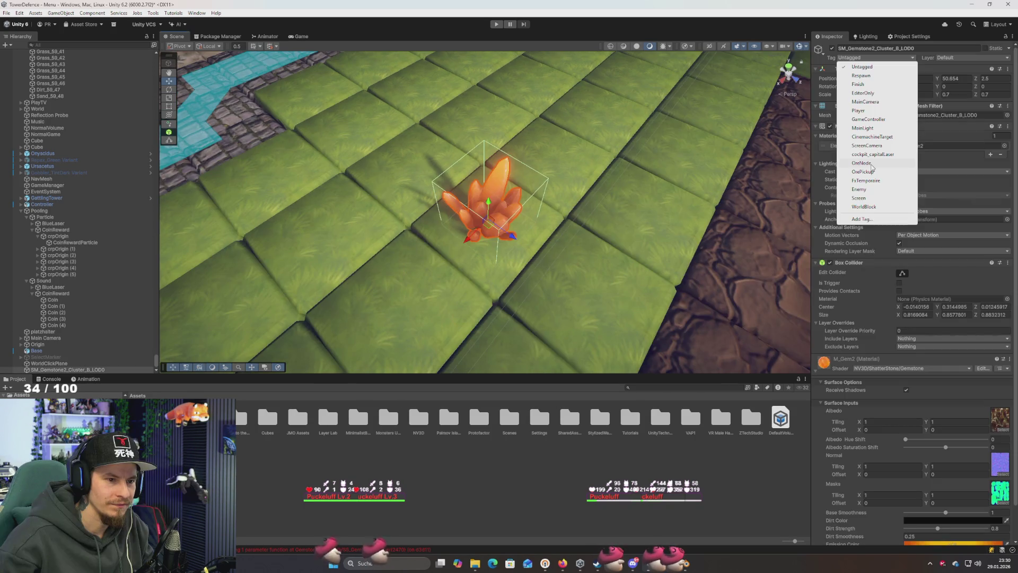
left_click(862, 163)
Orbit and zoom the Scene view around the OreNode-tagged gemstone
left_click_drag(626, 159, 632, 144)
scroll(896, 260, "down", 2)
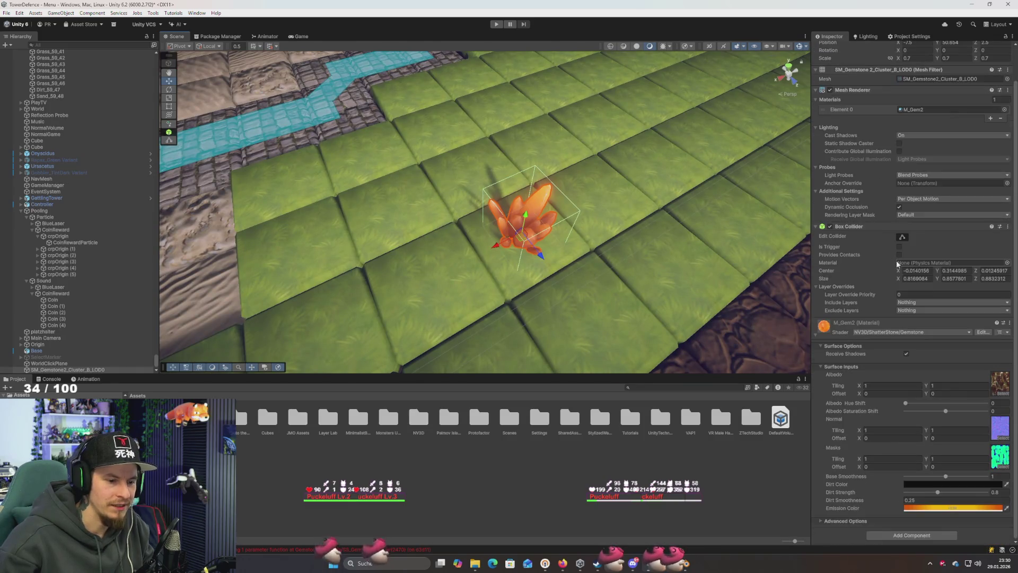
scroll(892, 259, "up", 2)
mouse_move(649, 239)
left_mouse_down()
mouse_move(607, 220)
mouse_move(630, 220)
left_mouse_up()
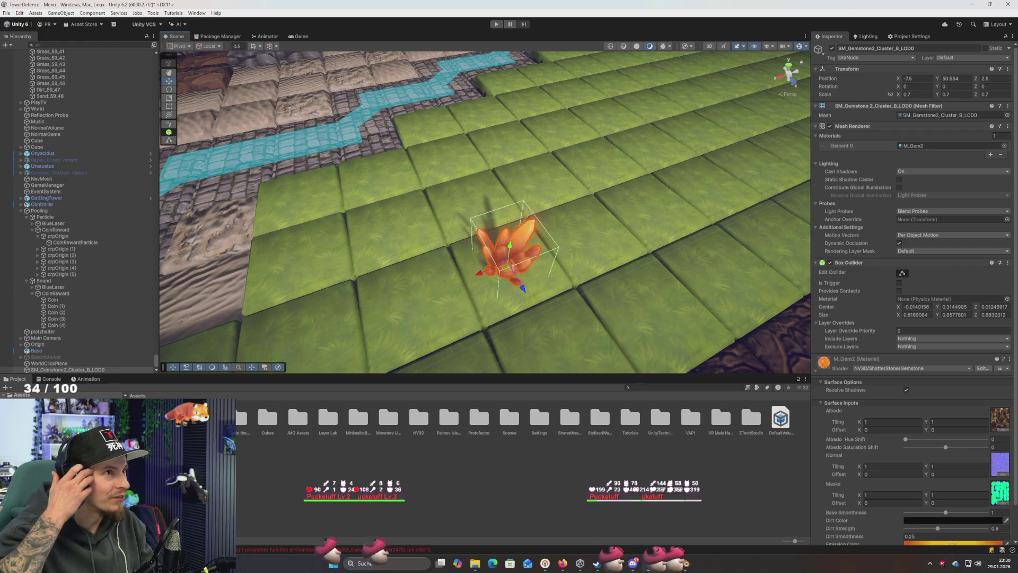
left_click_drag(539, 147, 548, 150)
scroll(548, 150, "up", 6)
scroll(553, 152, "up", 3)
scroll(553, 153, "down", 8)
scroll(553, 156, "up", 6)
scroll(554, 161, "down", 2)
scroll(553, 161, "down", 5)
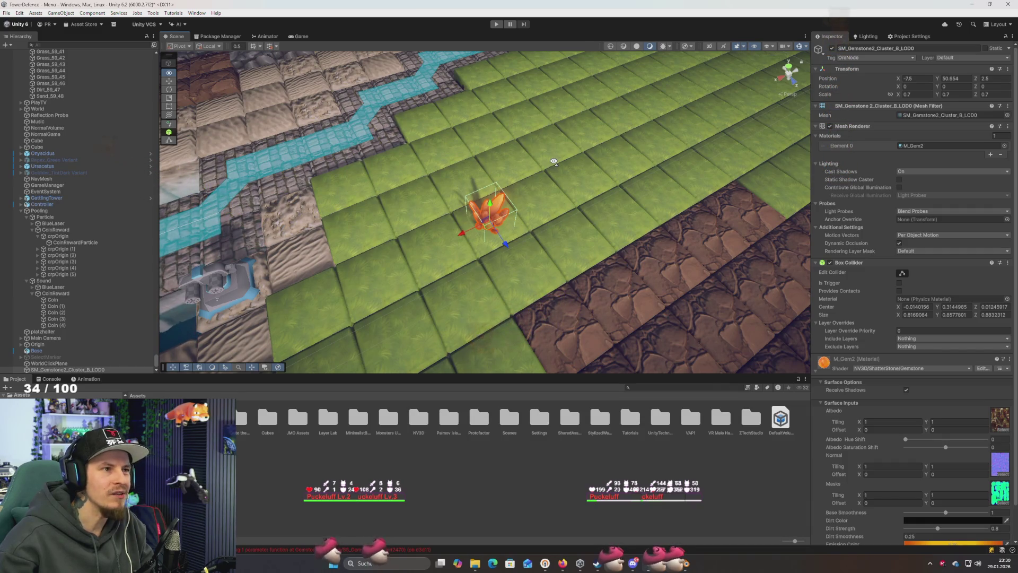
Frame the selected gemstone with F, then switch to Visual Studio
key("f")
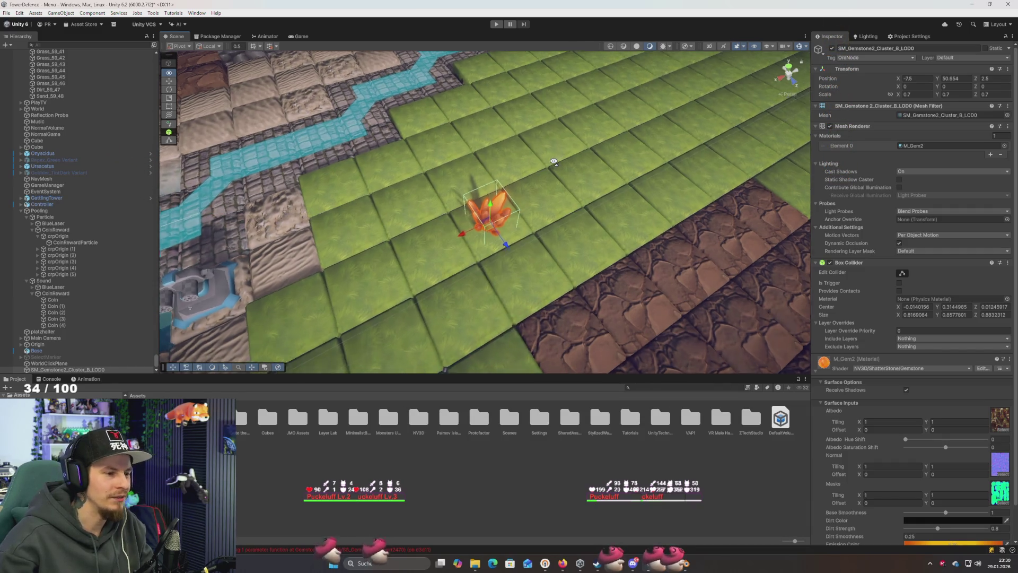
scroll(559, 161, "down", 5)
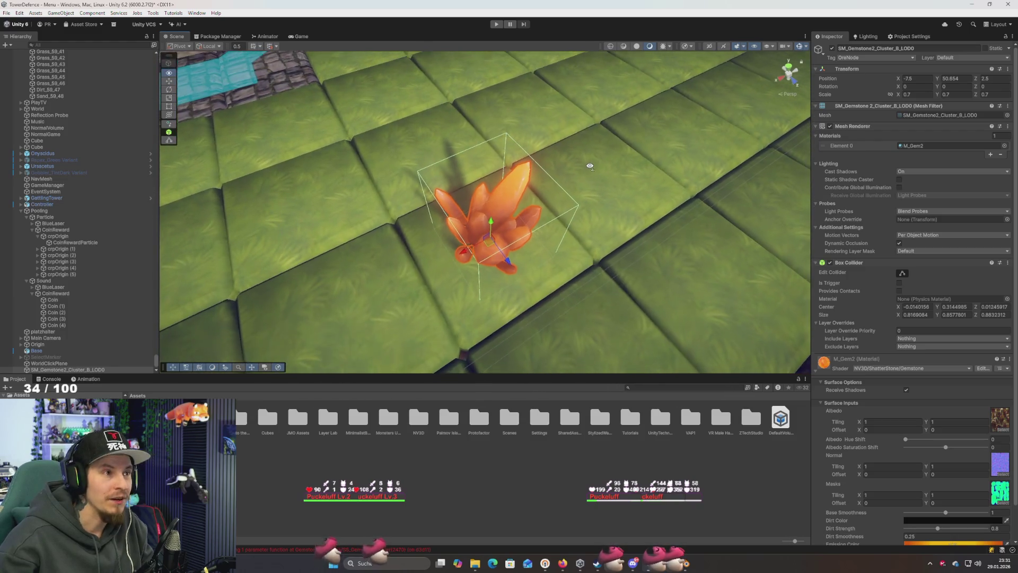
scroll(592, 163, "up", 5)
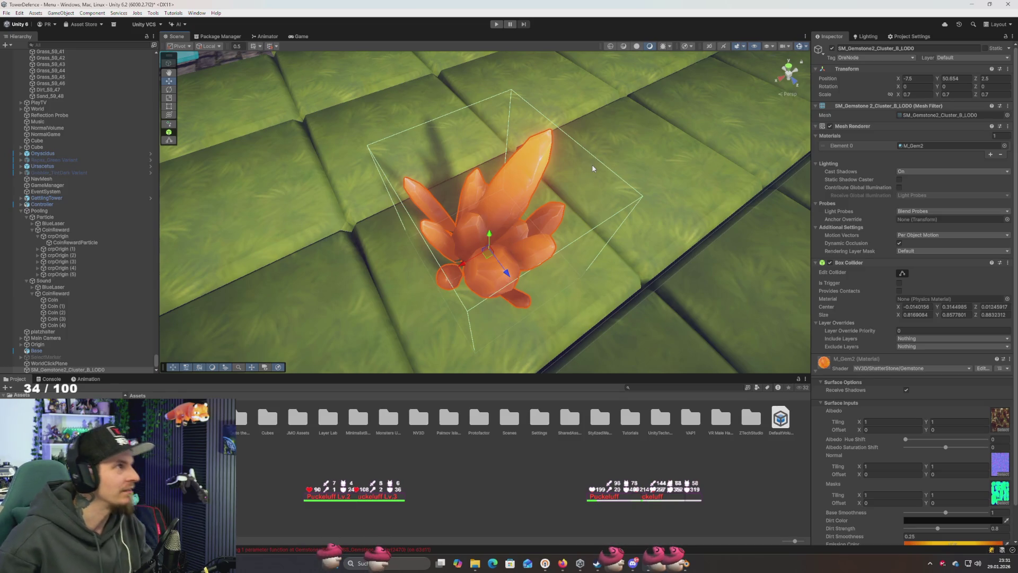
key("alt+Tab")
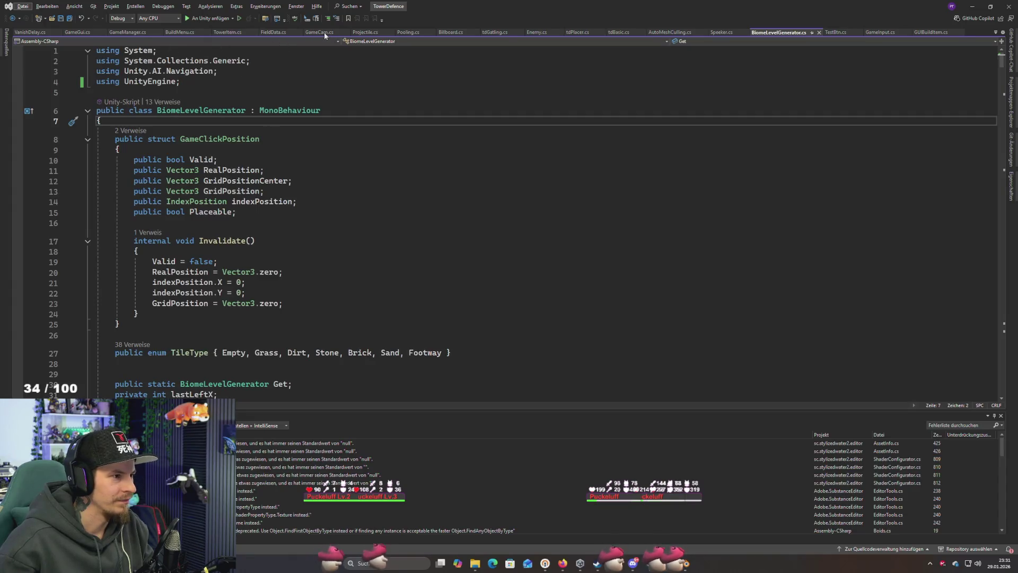
Open GameCam.cs and inspect ClickScreen's PerformClick call and WorldBlock tag check
left_click(320, 33)
scroll(297, 205, "down", 7)
left_click(297, 207)
left_click(241, 209)
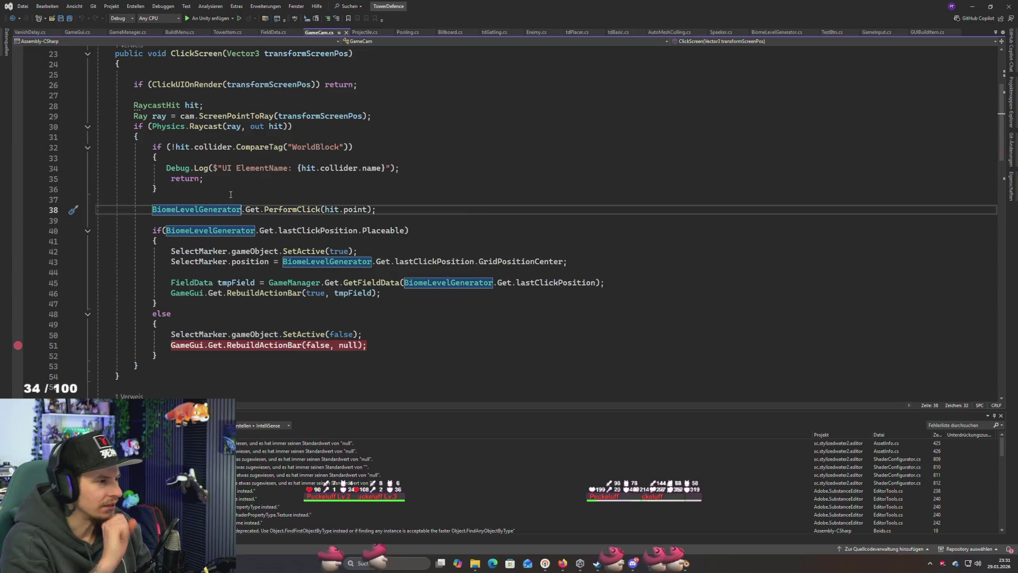
left_click(293, 147)
scroll(224, 209, "up", 1)
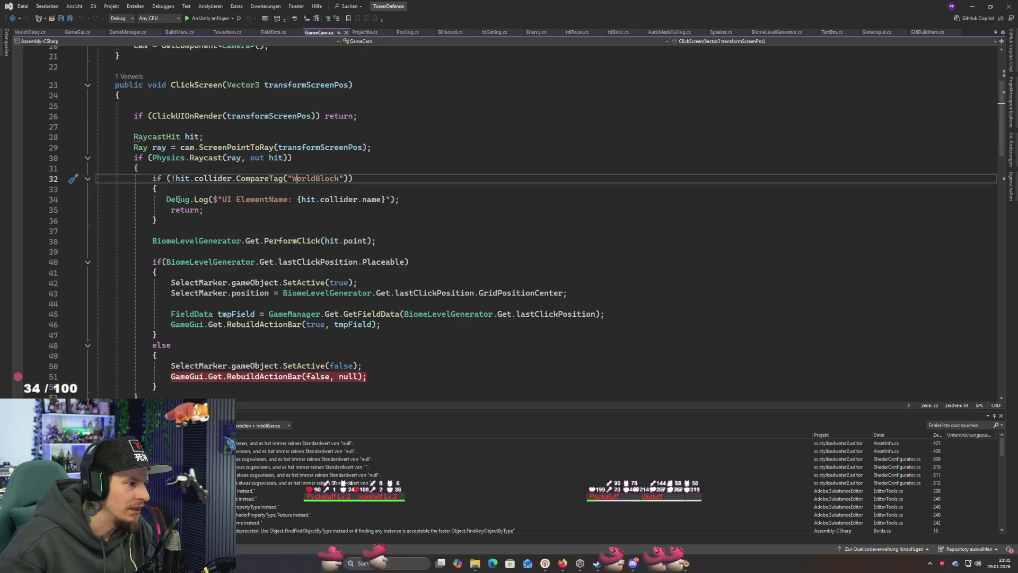
Insert an empty line after the raycast opening brace, above the WorldBlock check
left_click_drag(216, 200, 293, 199)
left_click(249, 210)
left_click(191, 200)
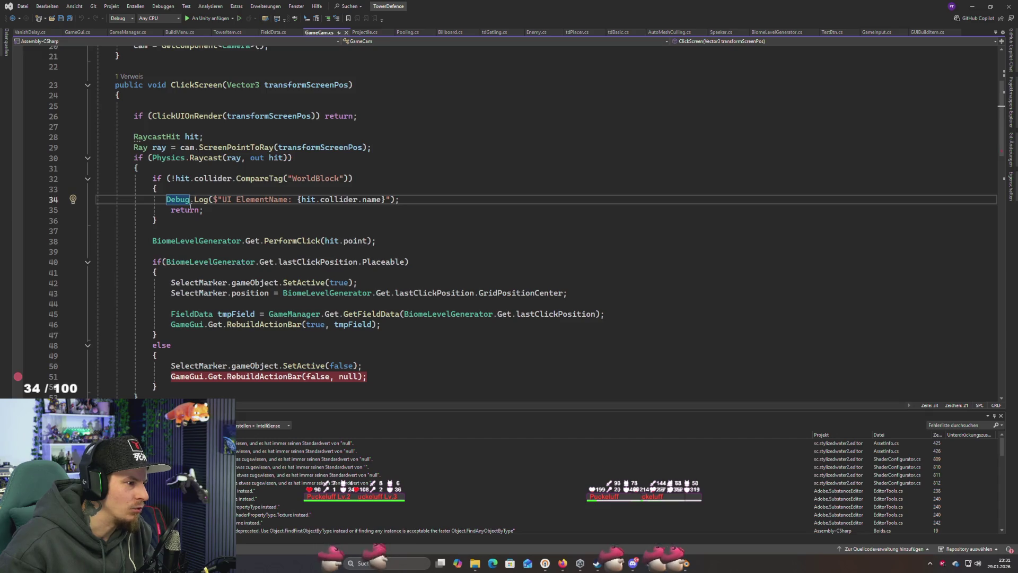
scroll(207, 163, "up", 2)
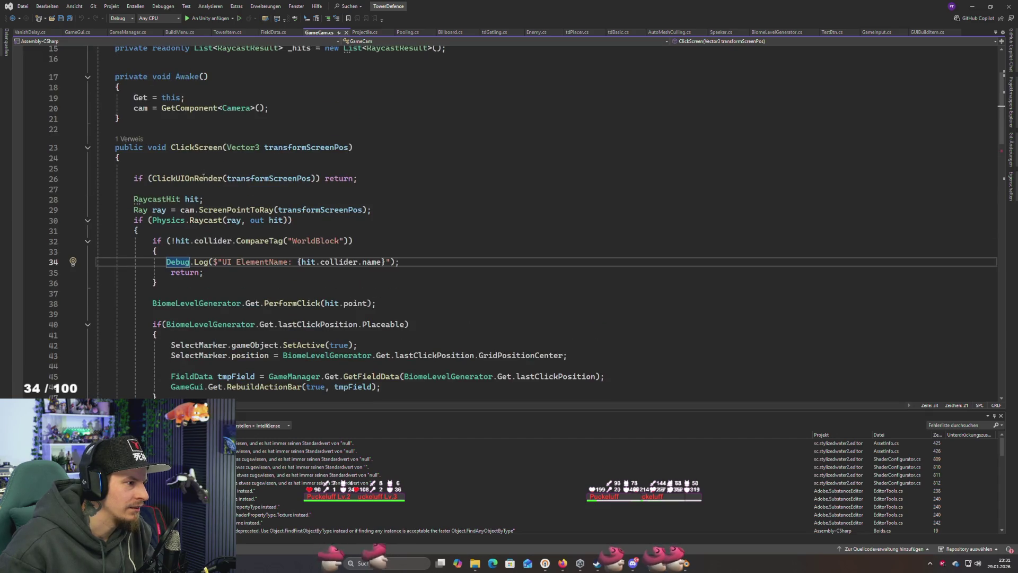
left_click_drag(130, 182, 280, 179)
left_click(234, 188)
left_click(186, 231)
key("Return")
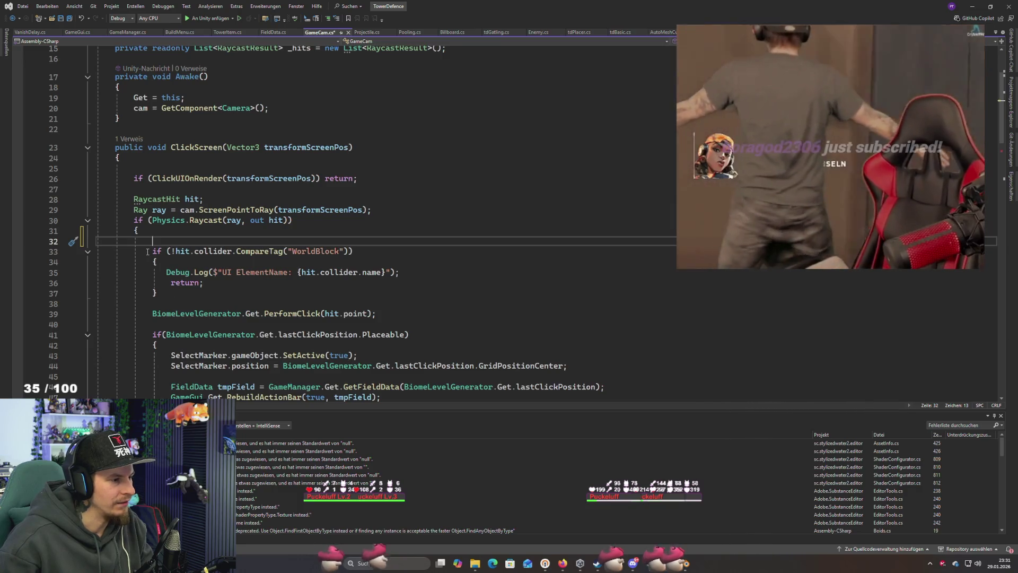
left_click_drag(151, 251, 169, 261)
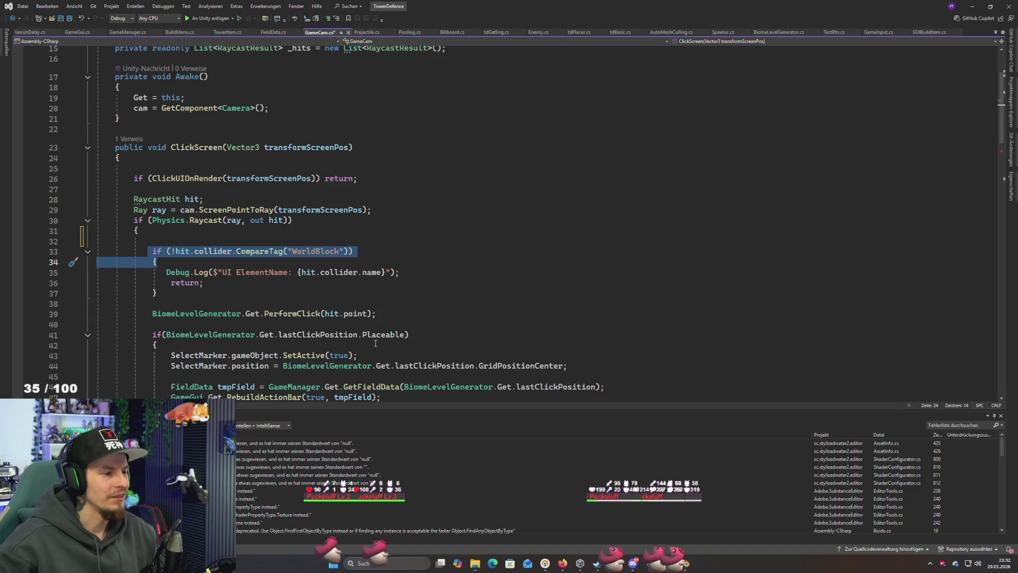
Duplicate the WorldBlock if-block and paste the copy above the original
left_click(348, 254)
key("Up")
left_click(209, 257)
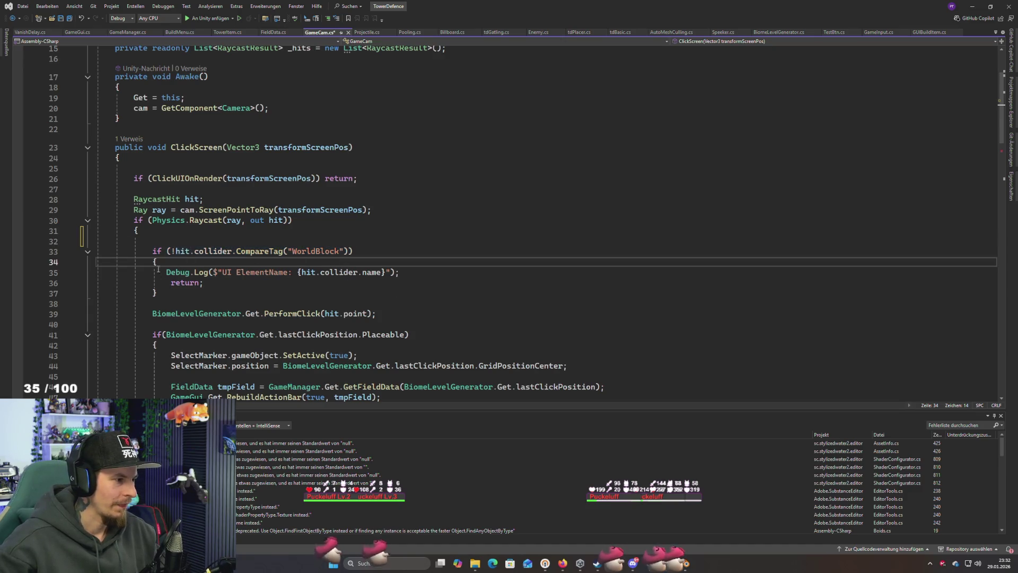
left_click_drag(151, 251, 160, 293)
key("ctrl+c")
left_click(198, 241)
key("ctrl+v")
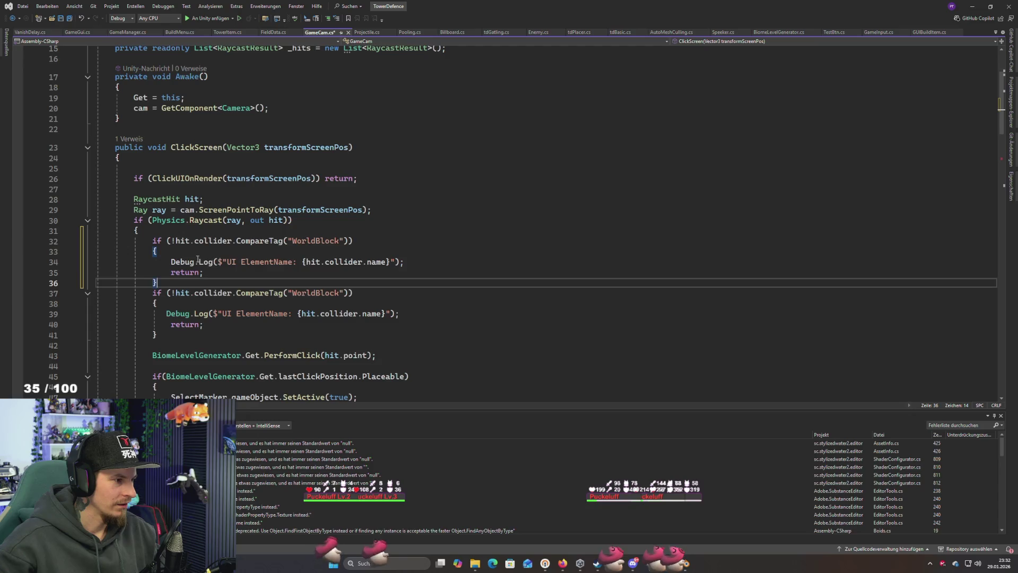
Remove the '!' from the copied check and change its tag from WorldBlock to OreNode
double_click(316, 241)
left_click(176, 242)
key("BackSpace")
double_click(315, 292)
key("super+Tab")
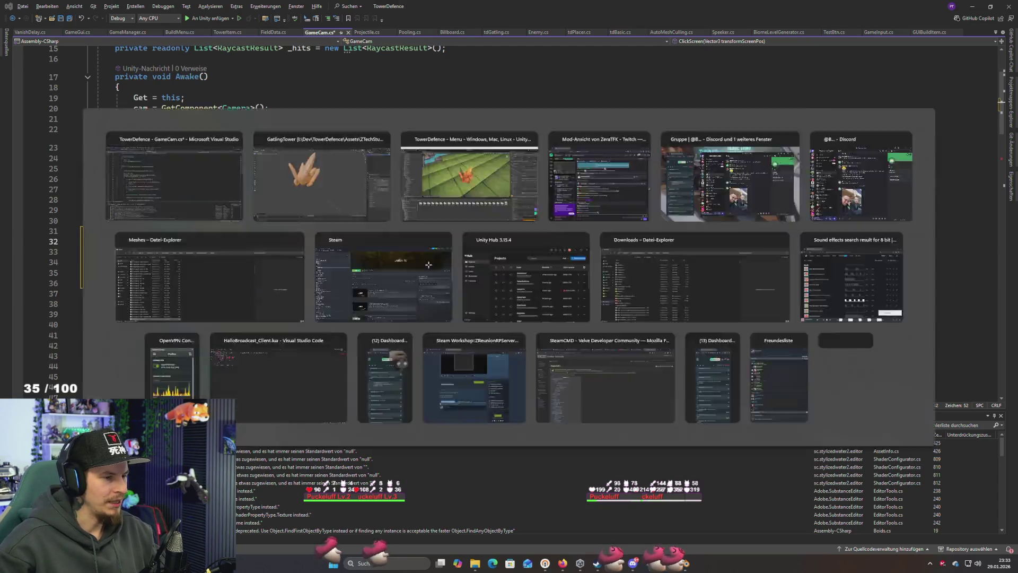
key("Right")
key("Return")
key("alt+Tab")
key("super+Tab")
key("Right")
key("Return")
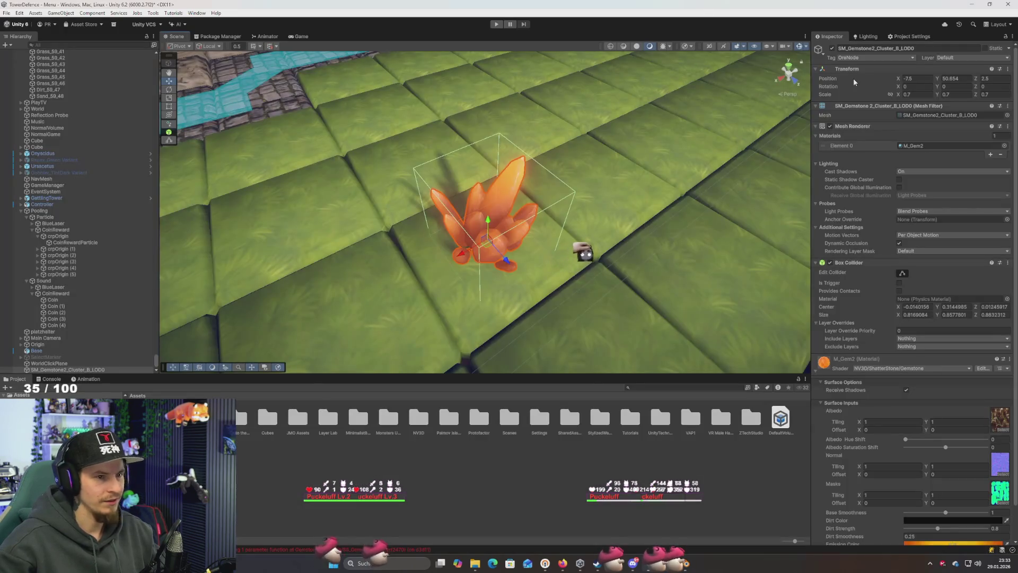
key("alt+Tab")
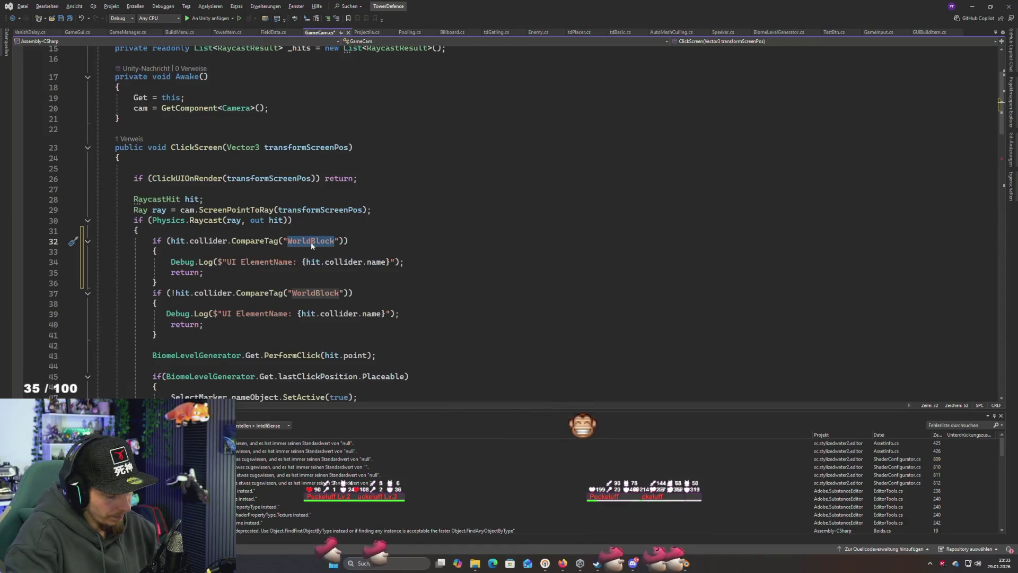
key("BackSpace")
type("OreNode")
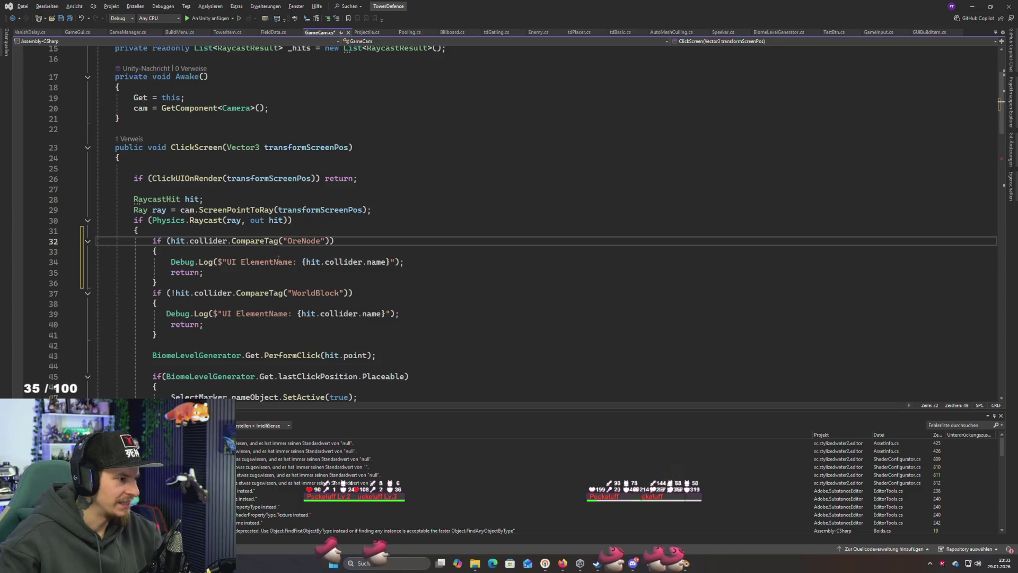
Delete the copied Debug.Log line from the OreNode check, leaving only the return
left_click(204, 264)
key("Home")
key("shift+End")
key("Delete")
scroll(271, 265, "down", 1)
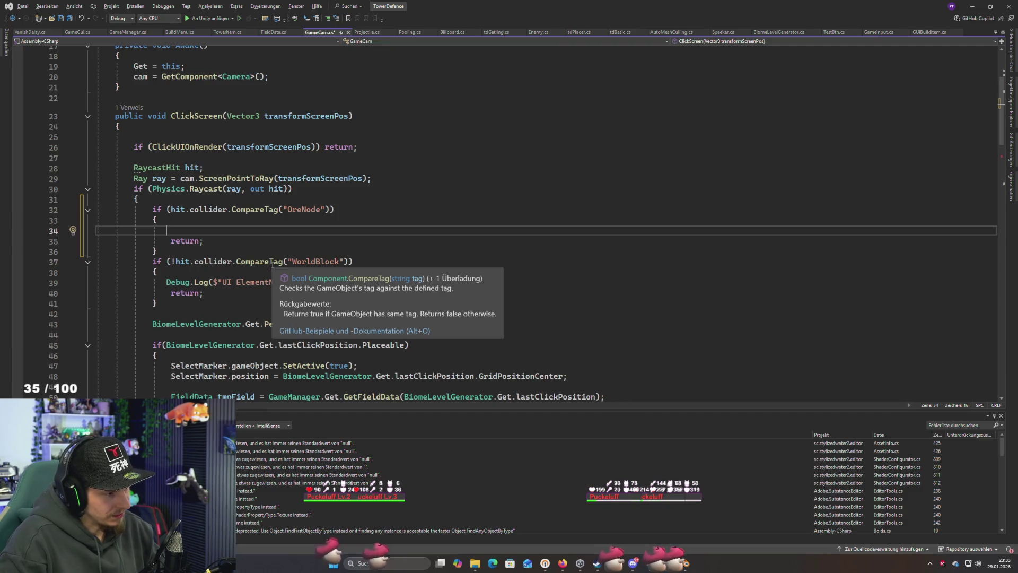
Add Debug.Log("Du hast n Ore angeklickt!") to the OreNode branch and save GameCam.cs
type("Debug.l")
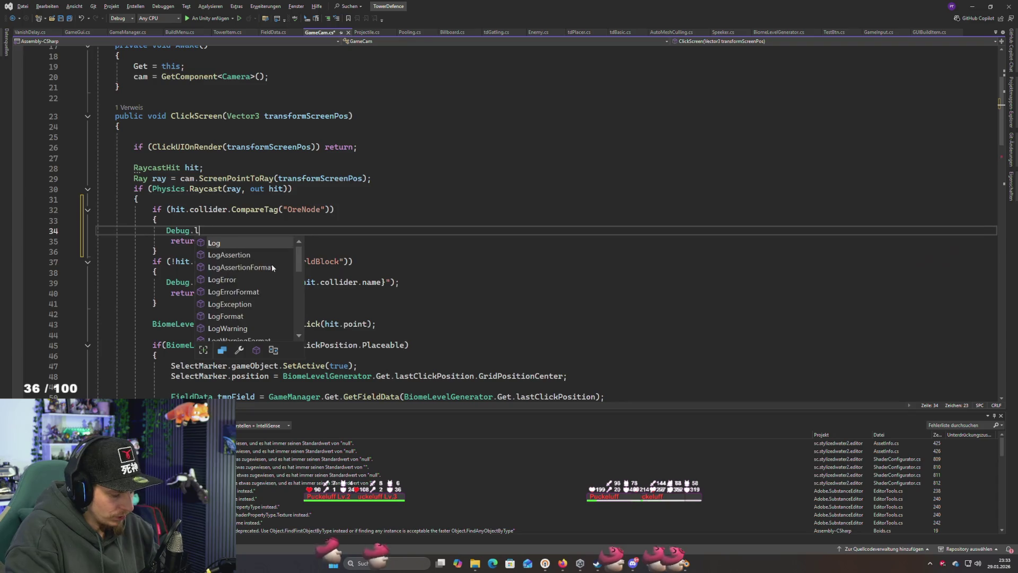
key("Tab")
type("(")
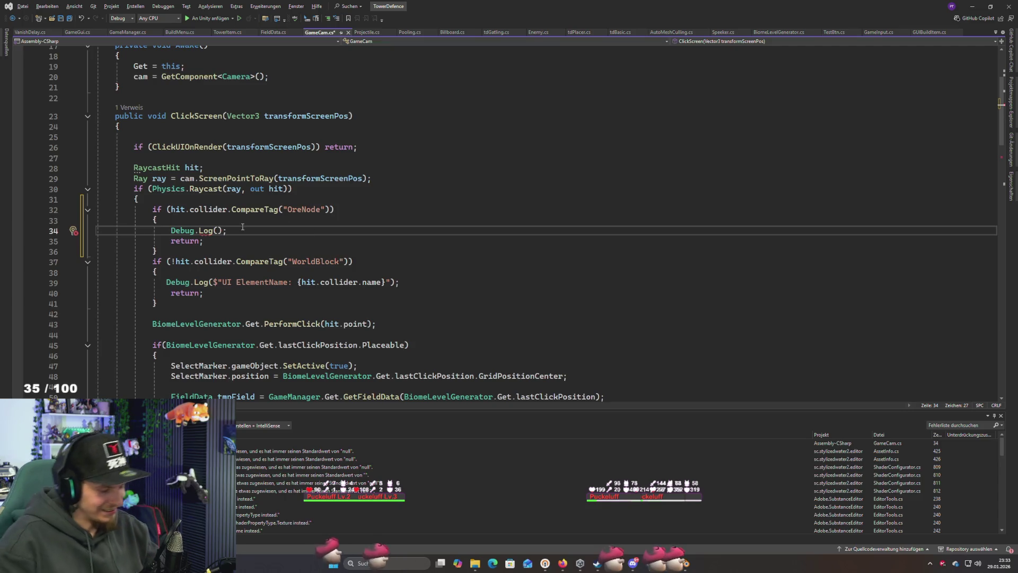
type("\"")
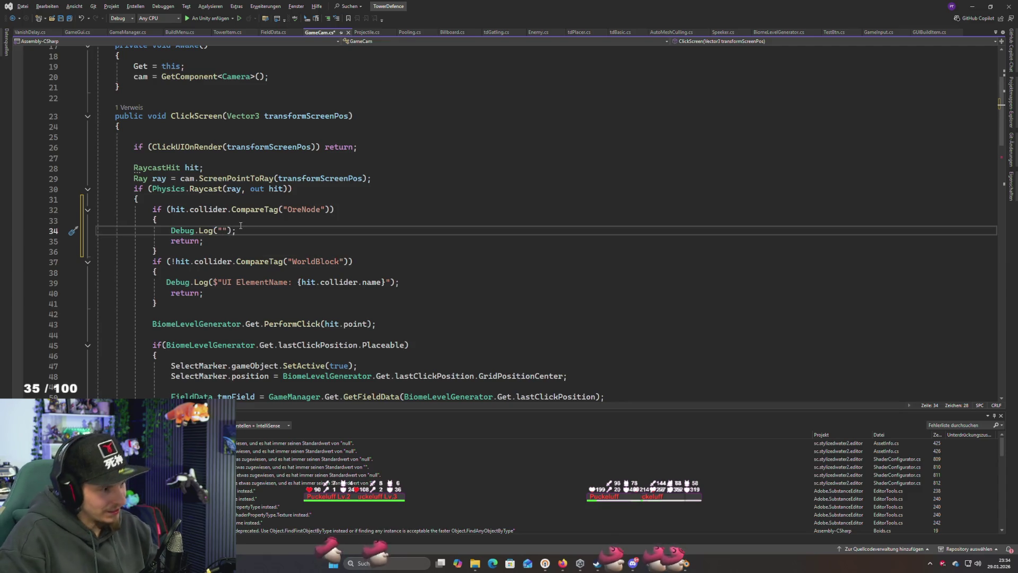
type("Du hast n Ore")
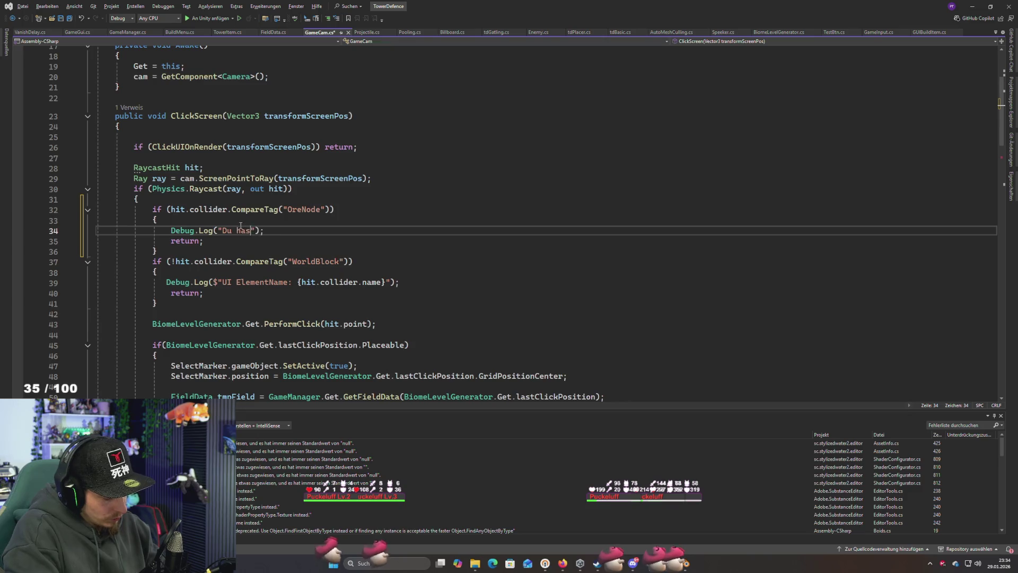
type(" angeklickt!")
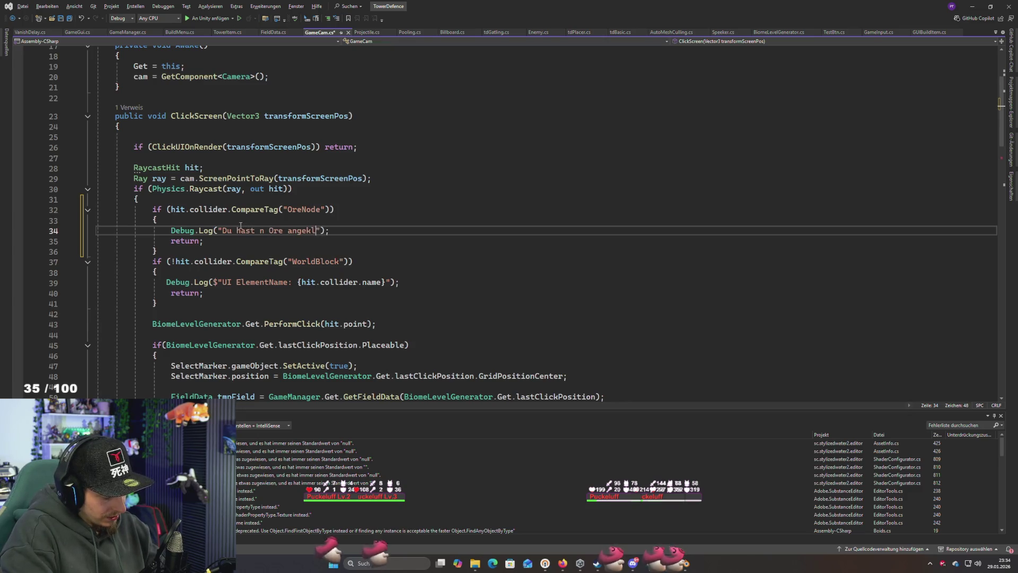
key("ctrl+s")
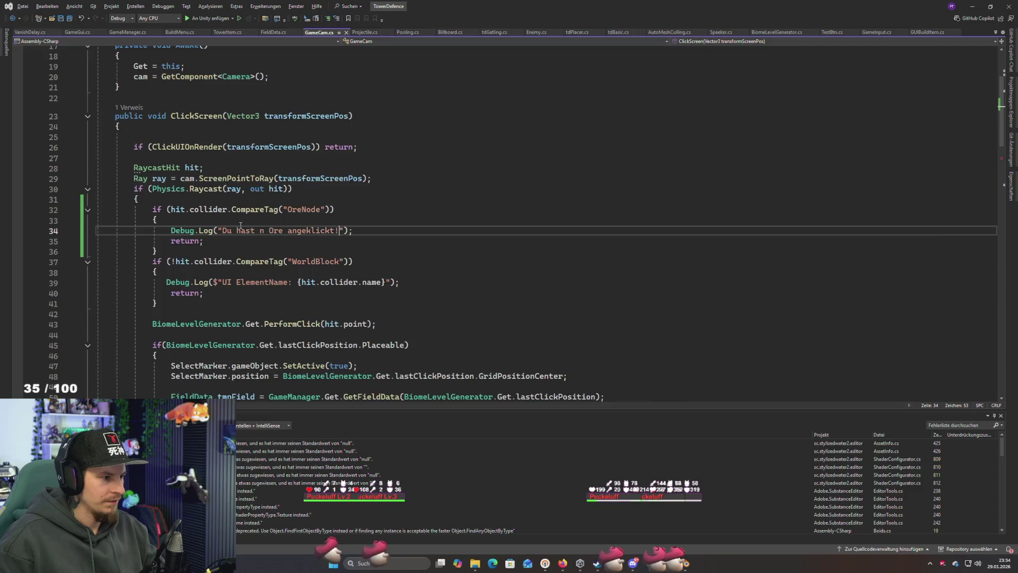
key("alt+Tab")
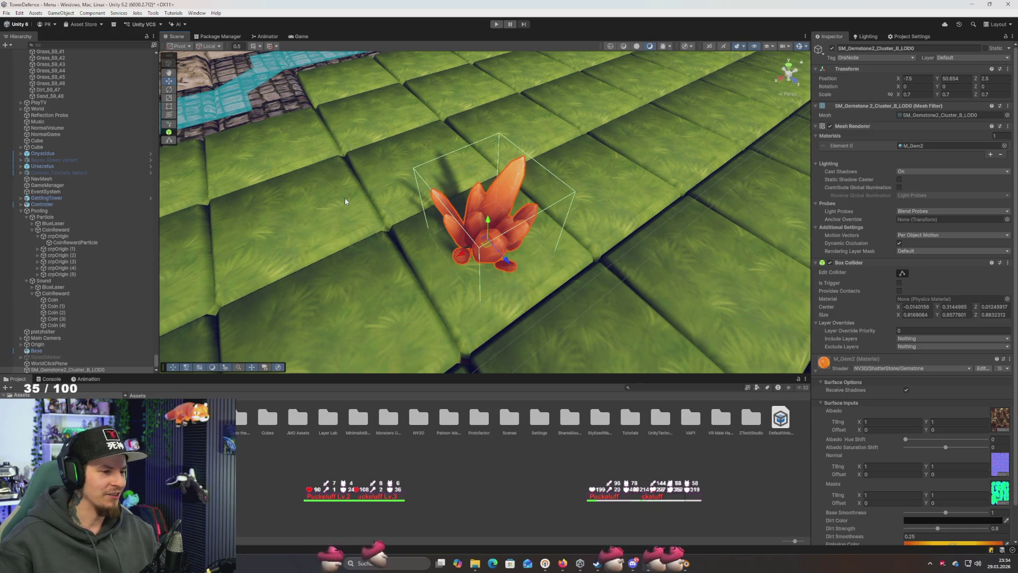
left_click_drag(574, 261, 597, 207)
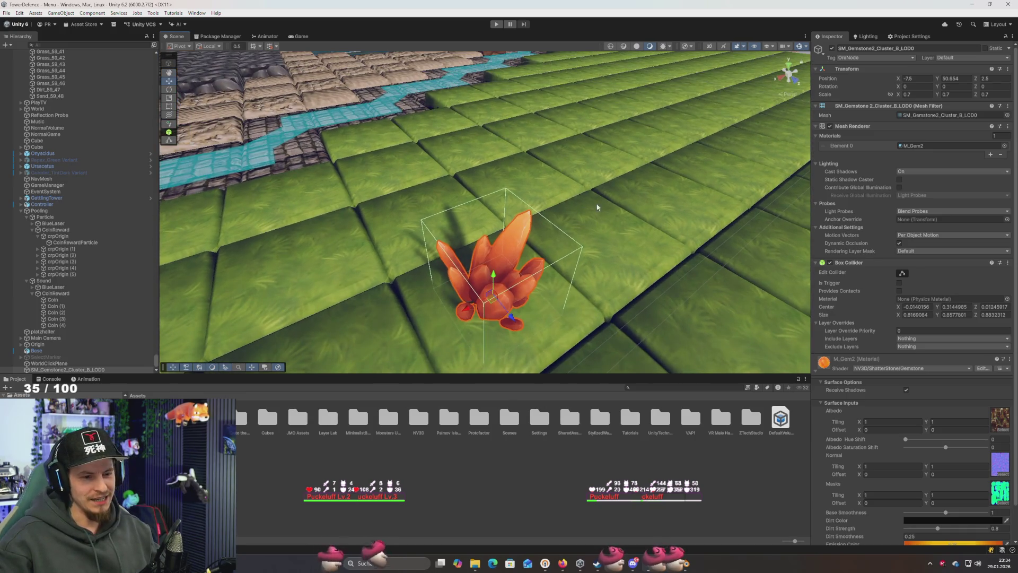
scroll(629, 233, "down", 3)
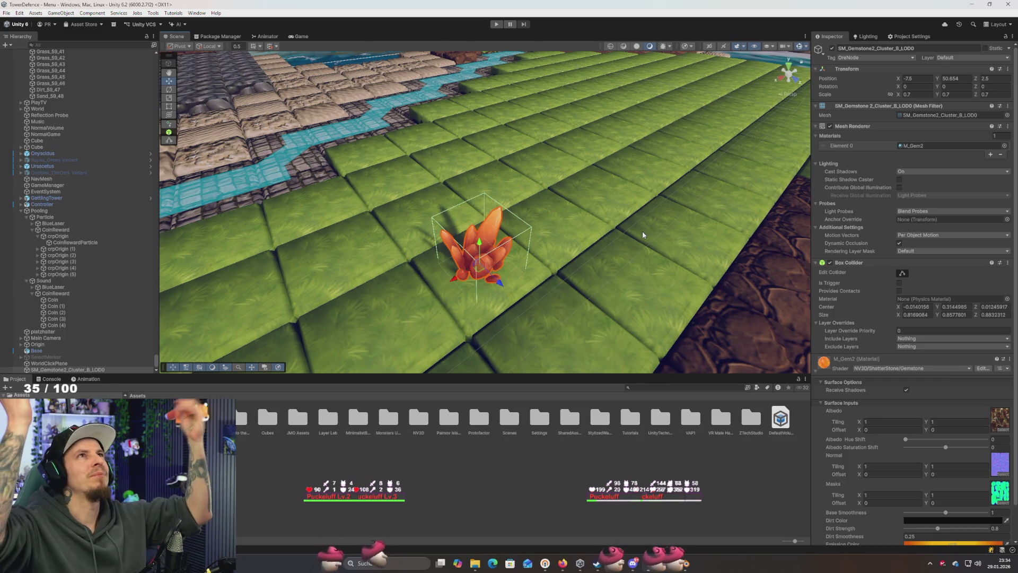
scroll(912, 350, "down", 2)
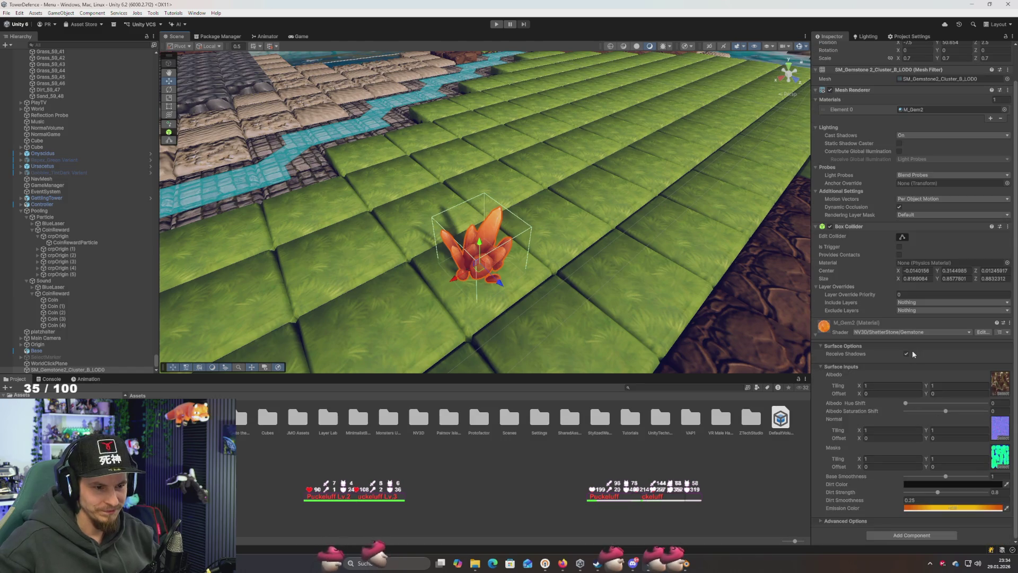
key("f")
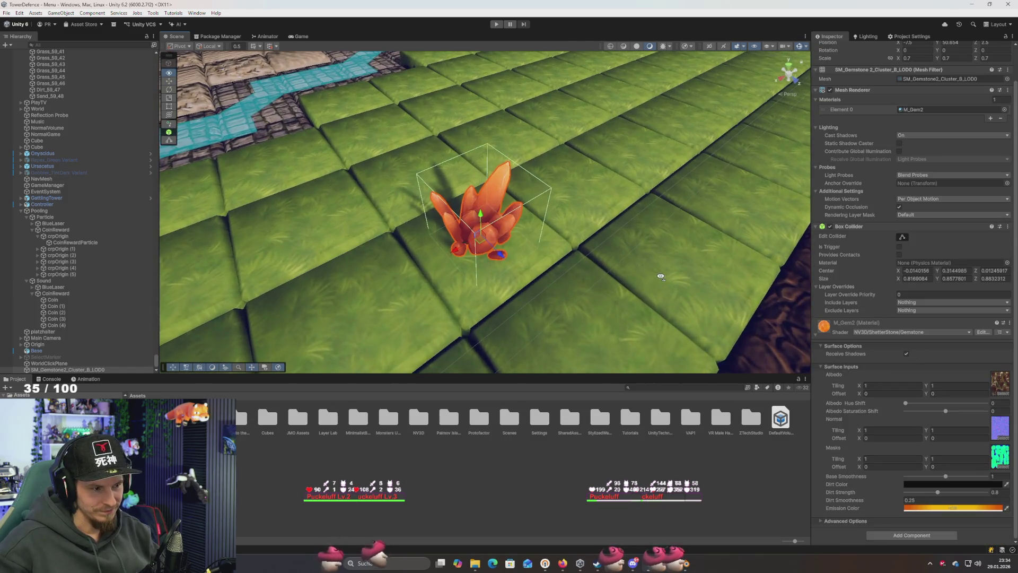
scroll(914, 344, "up", 2)
scroll(914, 344, "down", 2)
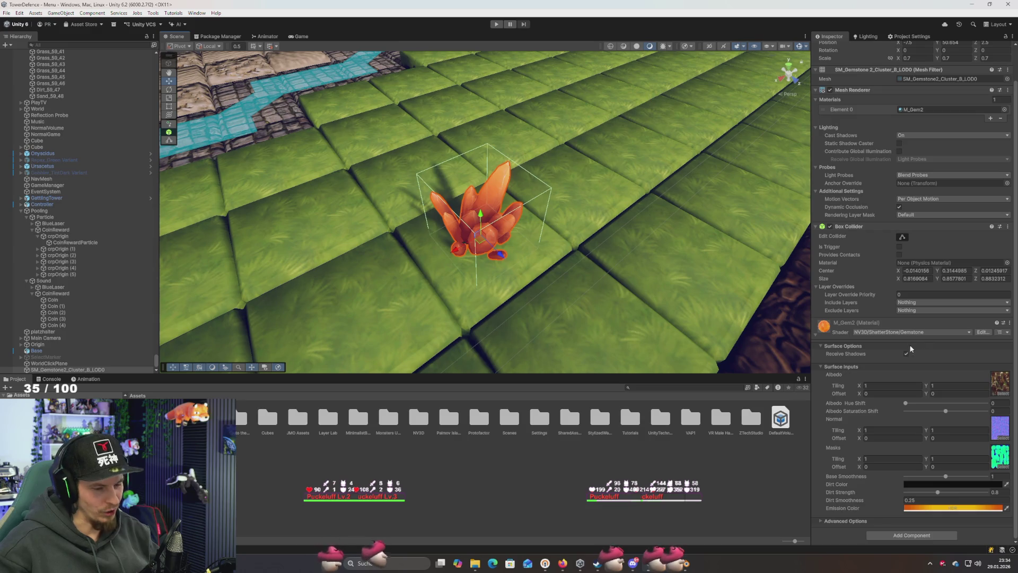
scroll(882, 406, "up", 2)
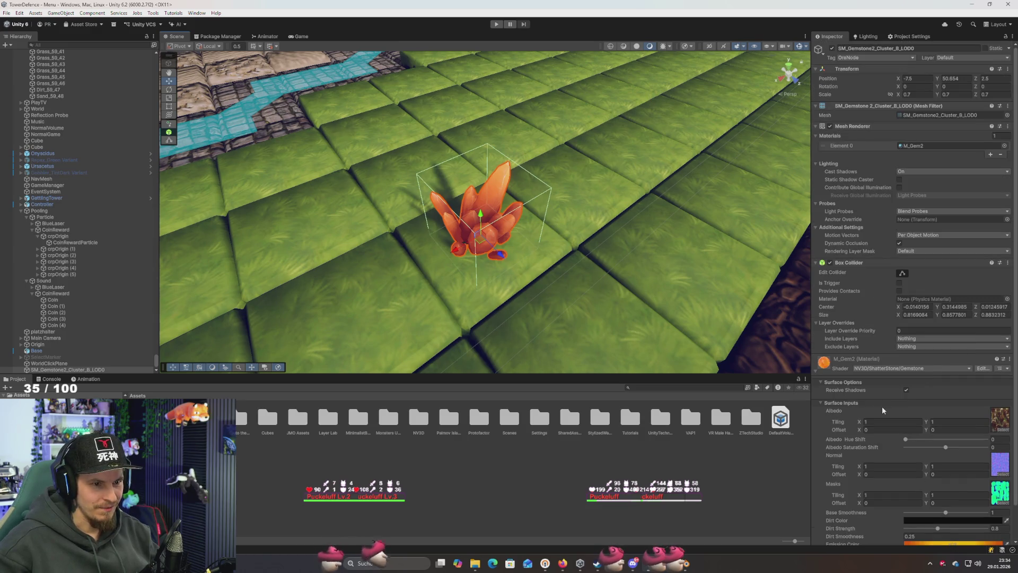
scroll(883, 410, "down", 2)
scroll(883, 410, "up", 2)
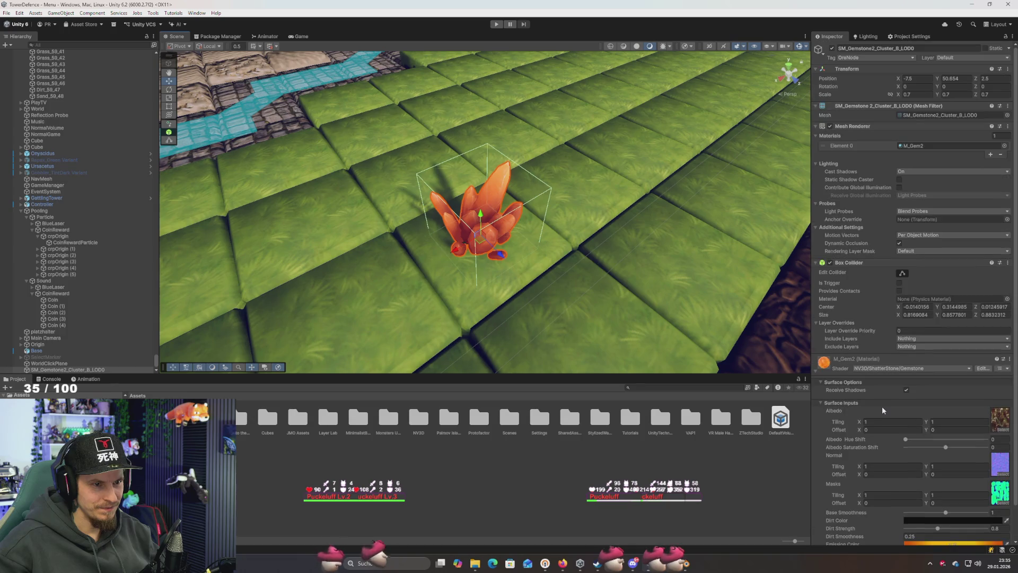
Run play mode, click the ore to confirm the Console logs "Du hast n Ore angeklickt!", then stop
left_click(496, 24)
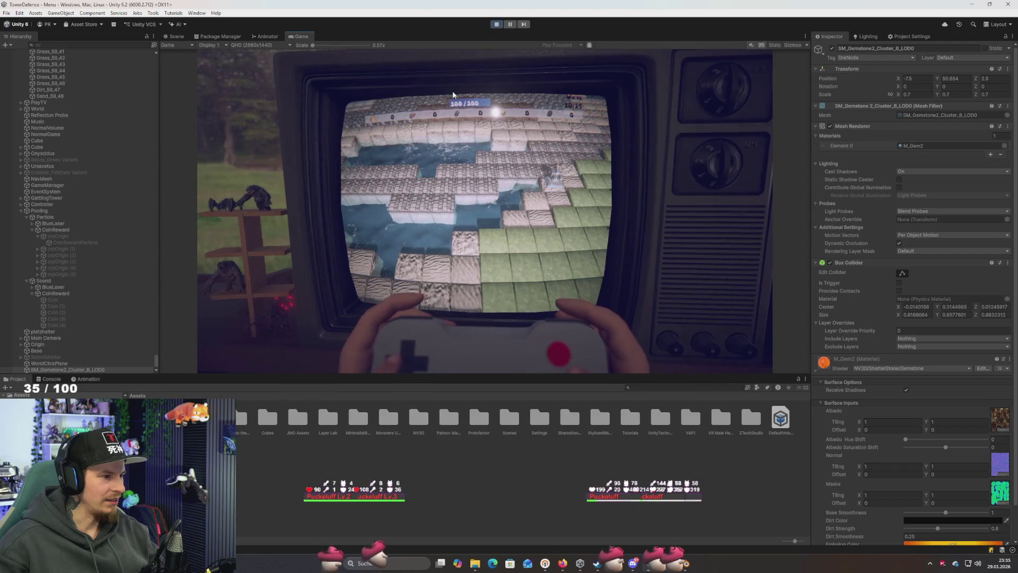
left_click(53, 379)
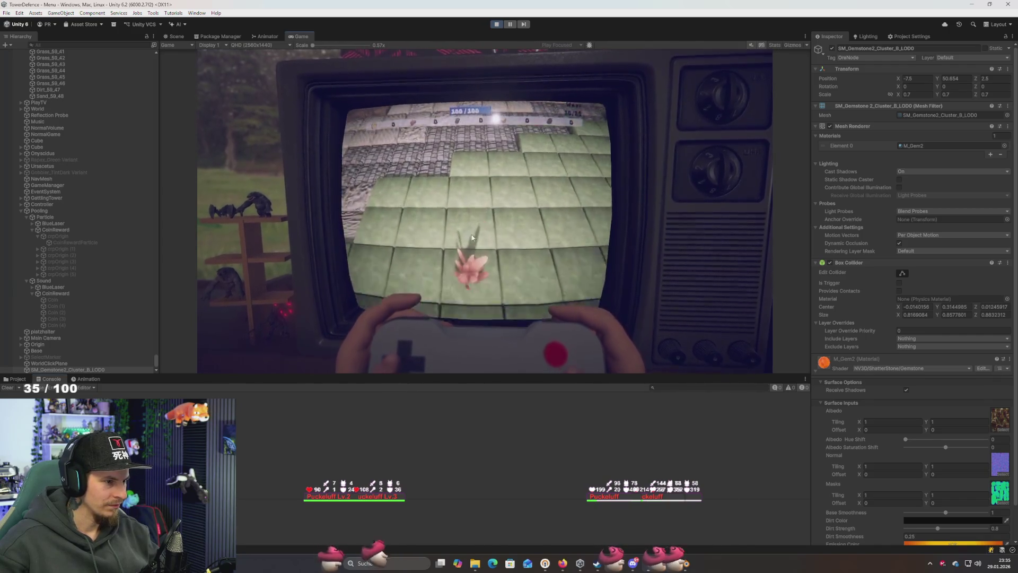
left_click(470, 227)
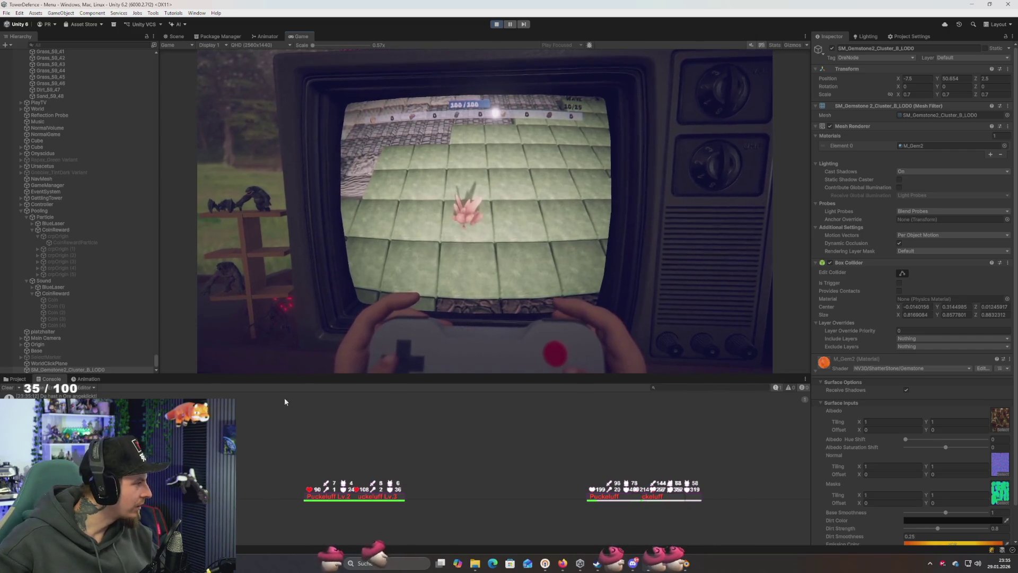
left_click_drag(293, 375, 297, 299)
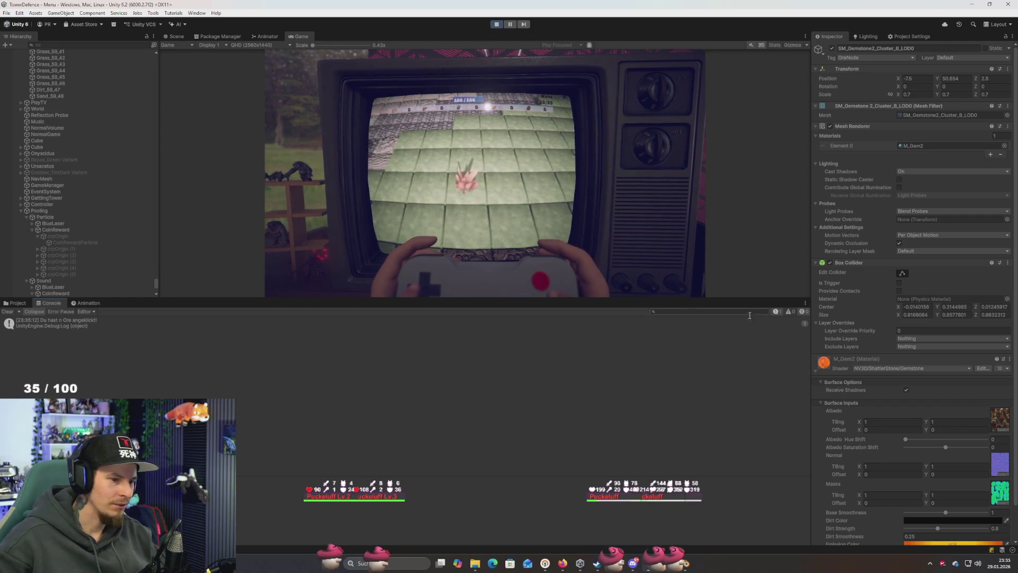
double_click(467, 190)
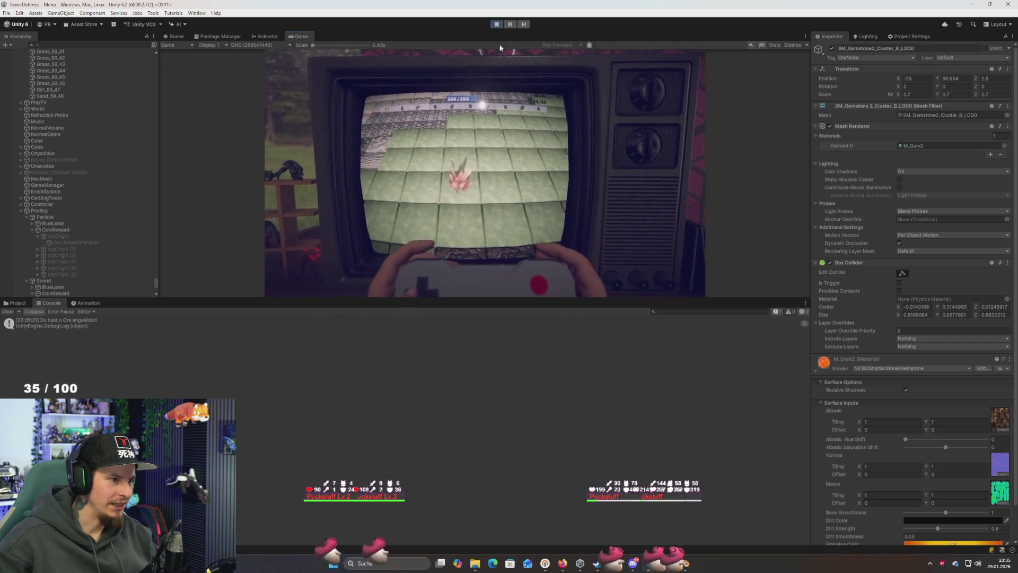
left_click(497, 24)
left_click_drag(336, 300, 333, 427)
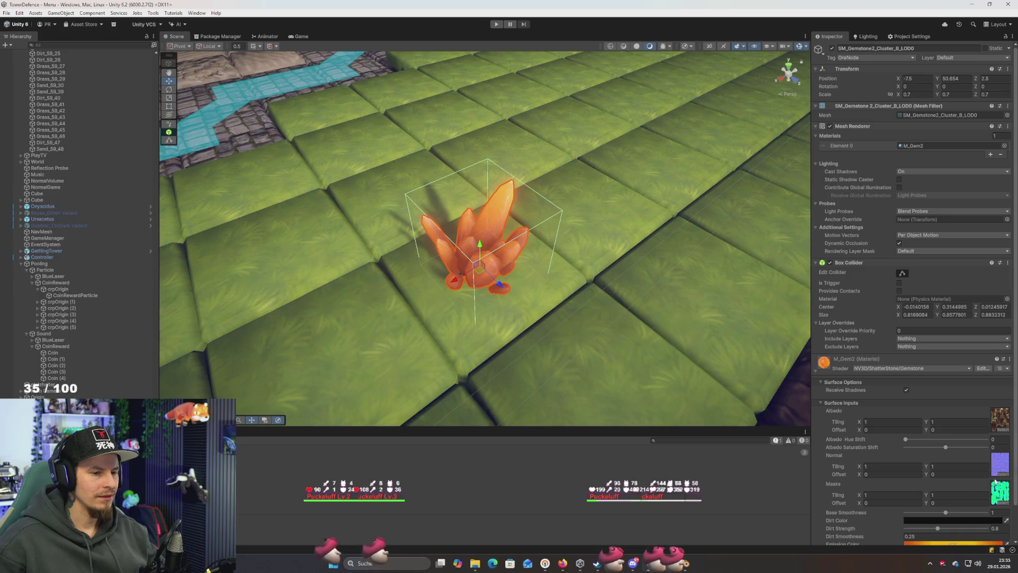
Add a new script component named PickUpOre to the gemstone cluster and save it
scroll(942, 460, "down", 3)
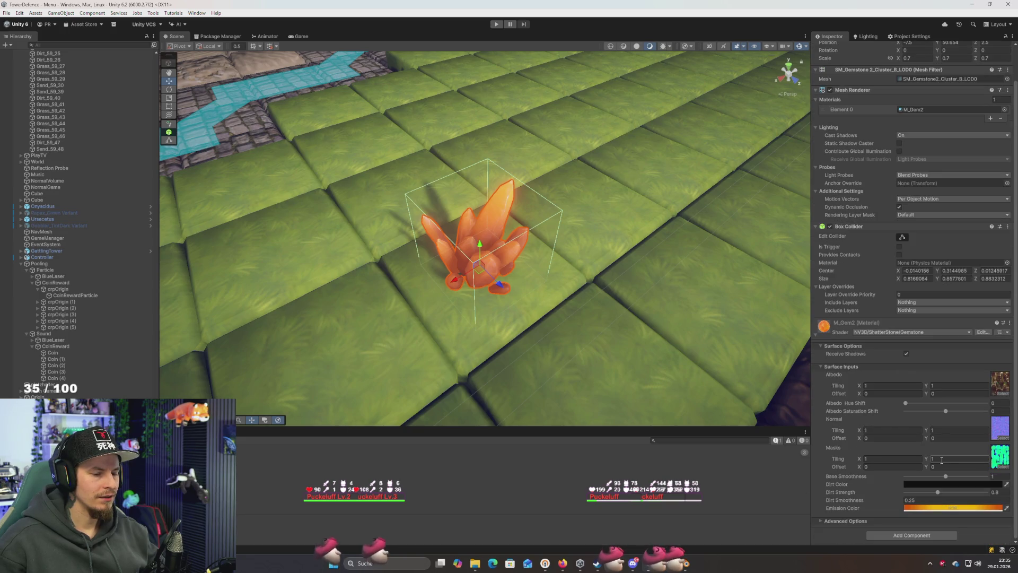
left_click(926, 537)
type("box")
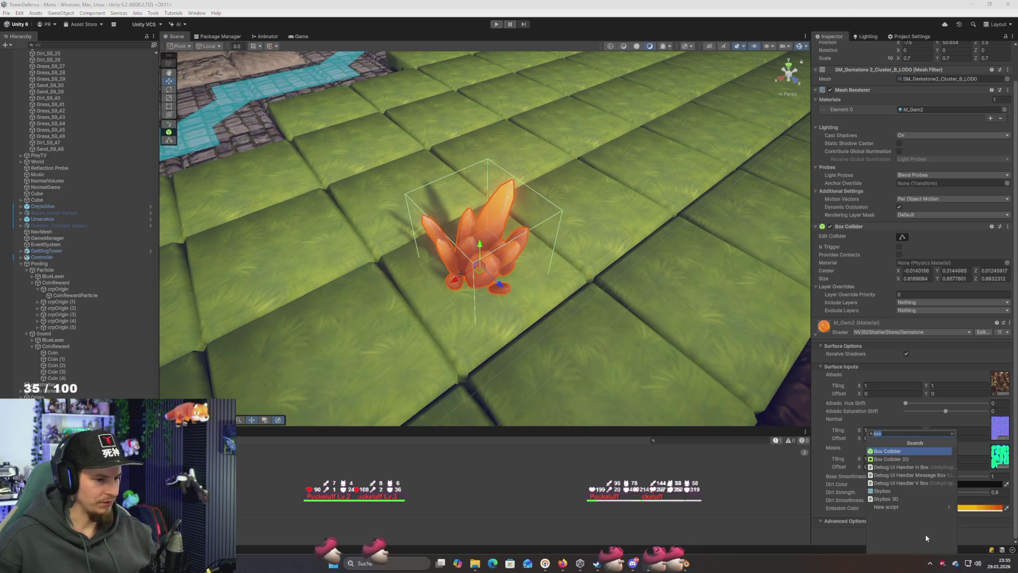
type("Pick")
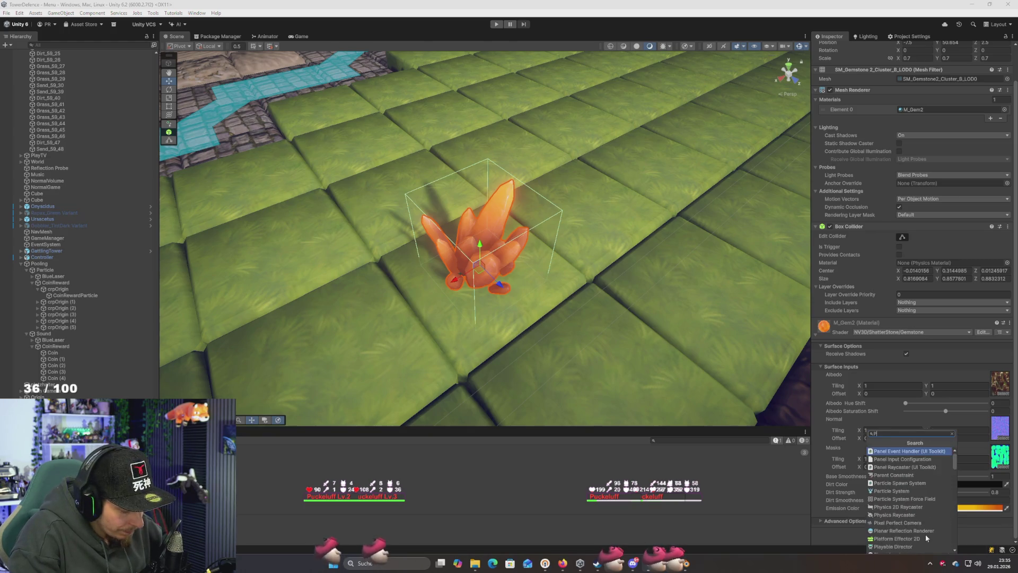
type("UpOre")
key("Return")
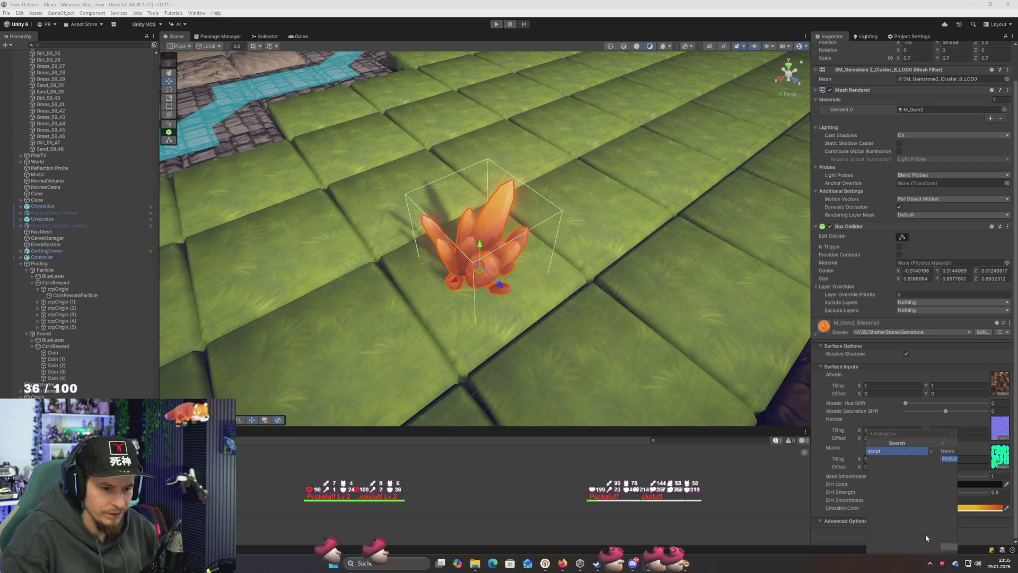
key("Return")
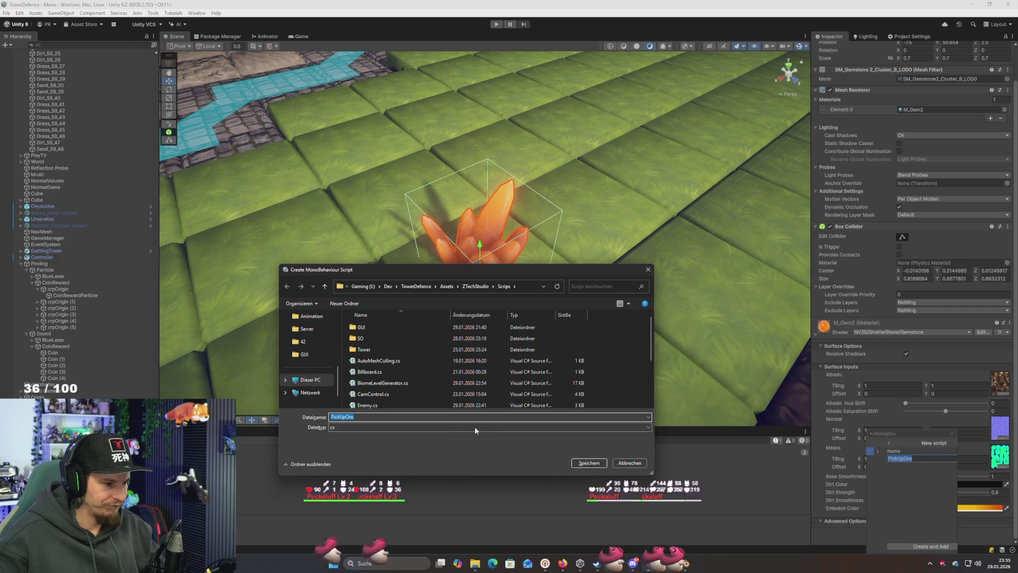
left_click(588, 463)
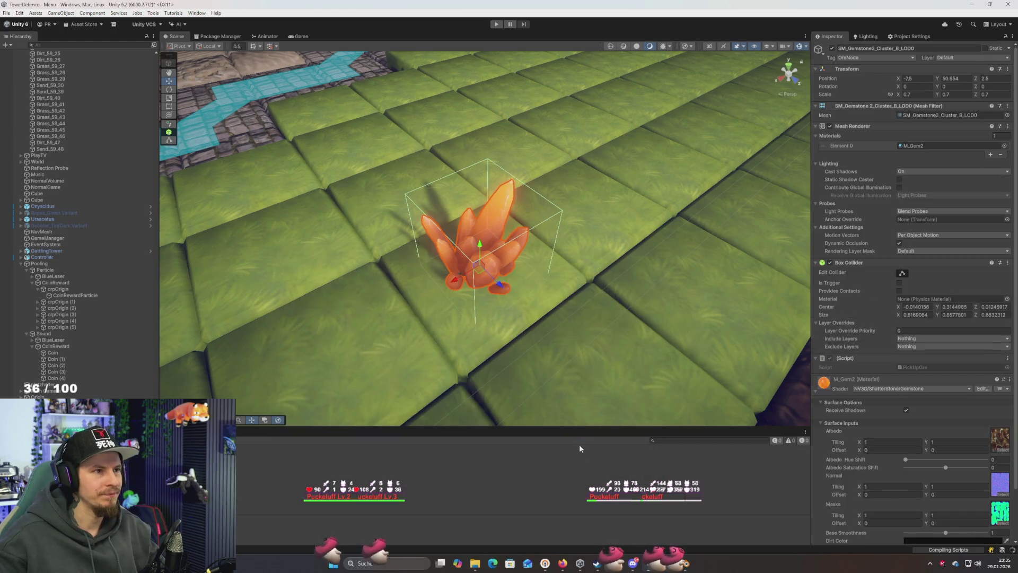
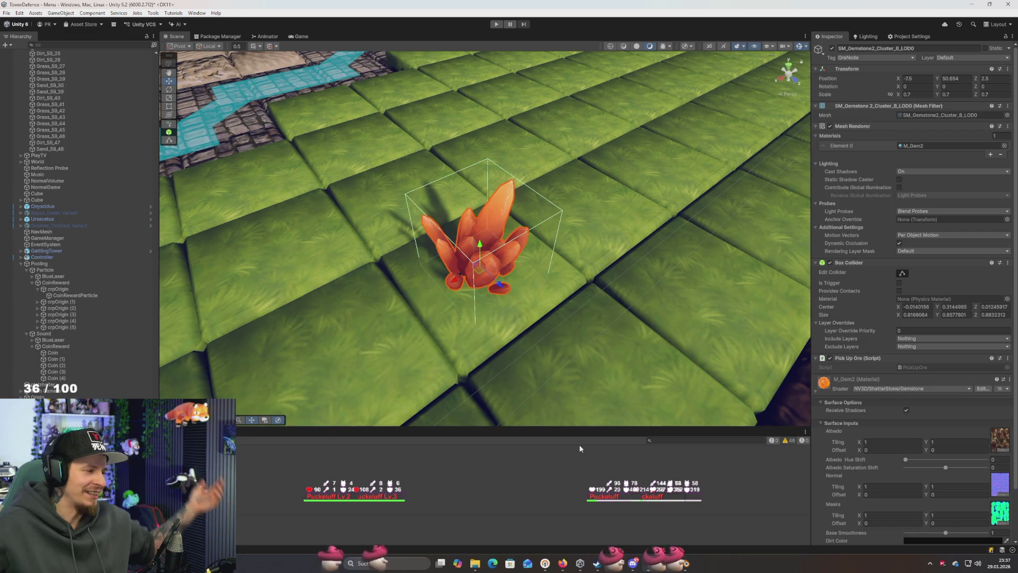
Orbit the Scene view around the gem crystal, frame it with F, and widen the panels
left_click_drag(644, 240, 642, 243)
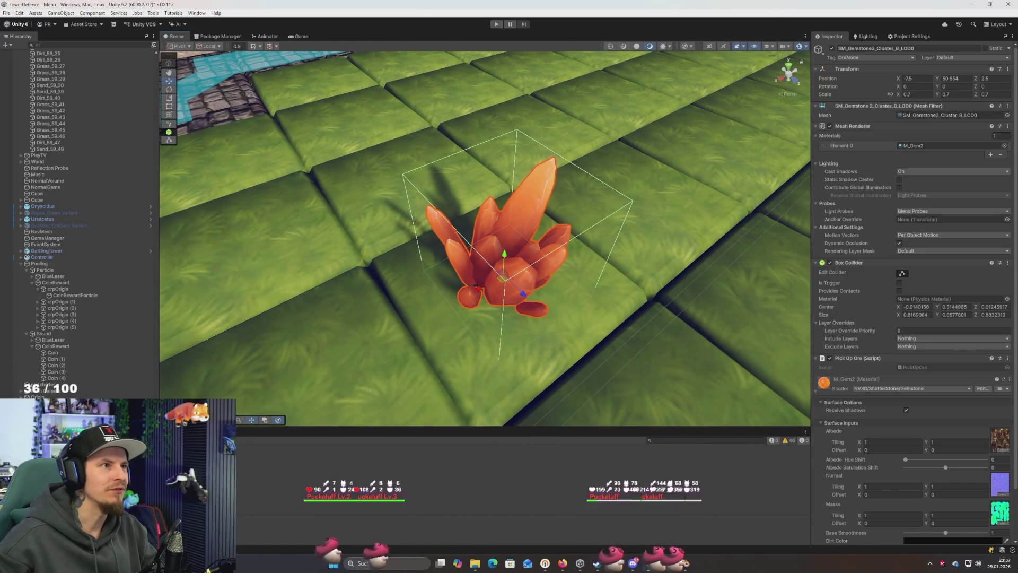
key("alt+Tab")
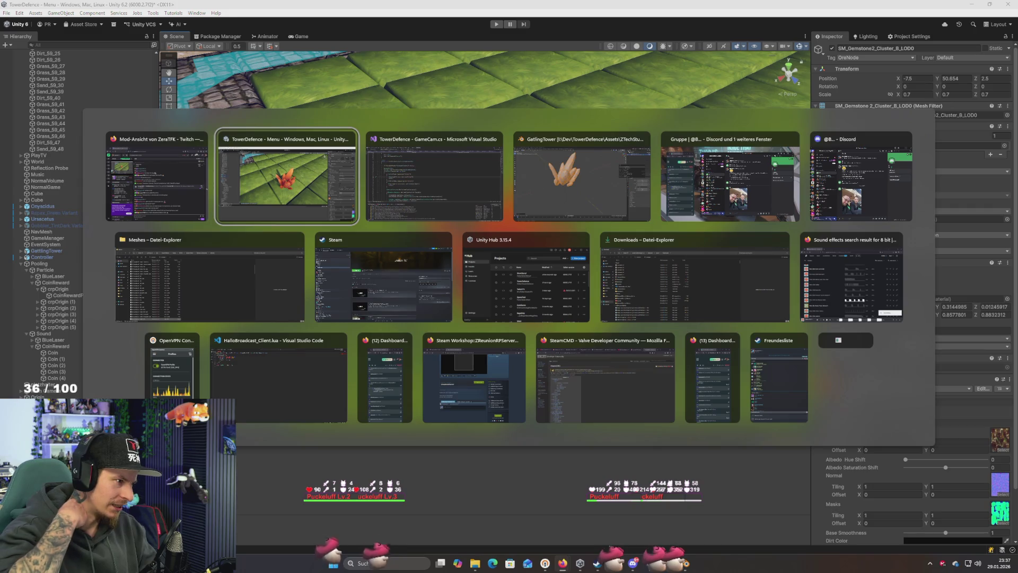
key("alt+Tab")
key("Tab")
key("Tab")
key("Tab")
key("Escape")
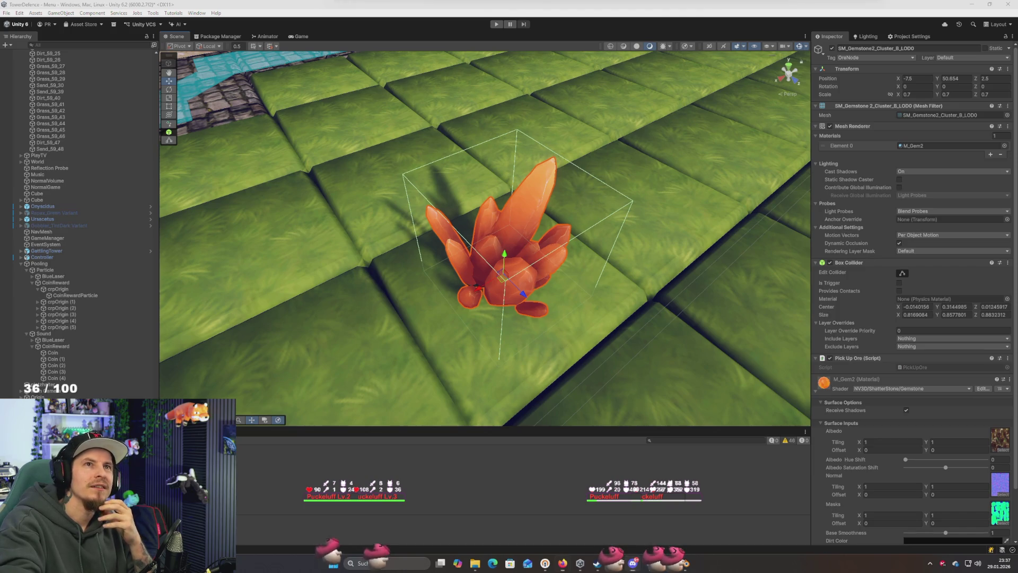
left_click_drag(493, 175, 514, 162)
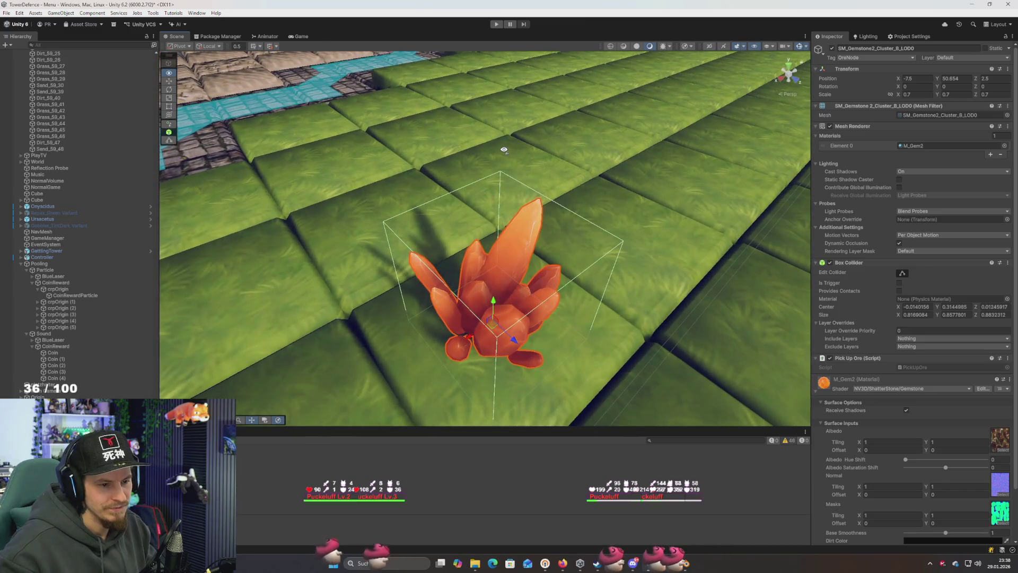
scroll(895, 346, "down", 3)
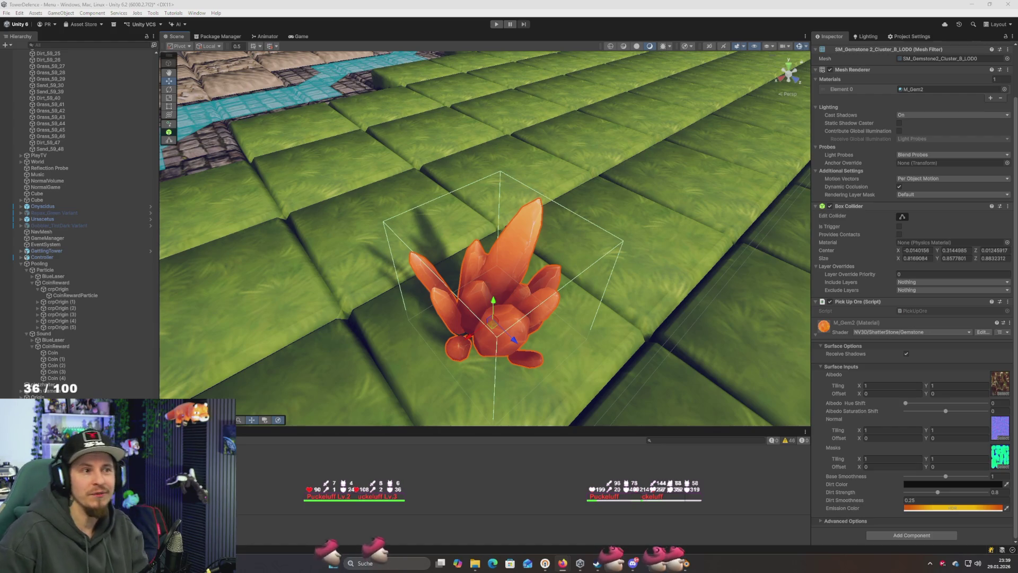
mouse_move(570, 198)
left_mouse_down()
mouse_move(594, 251)
mouse_move(610, 236)
mouse_move(566, 253)
mouse_move(576, 241)
left_mouse_up()
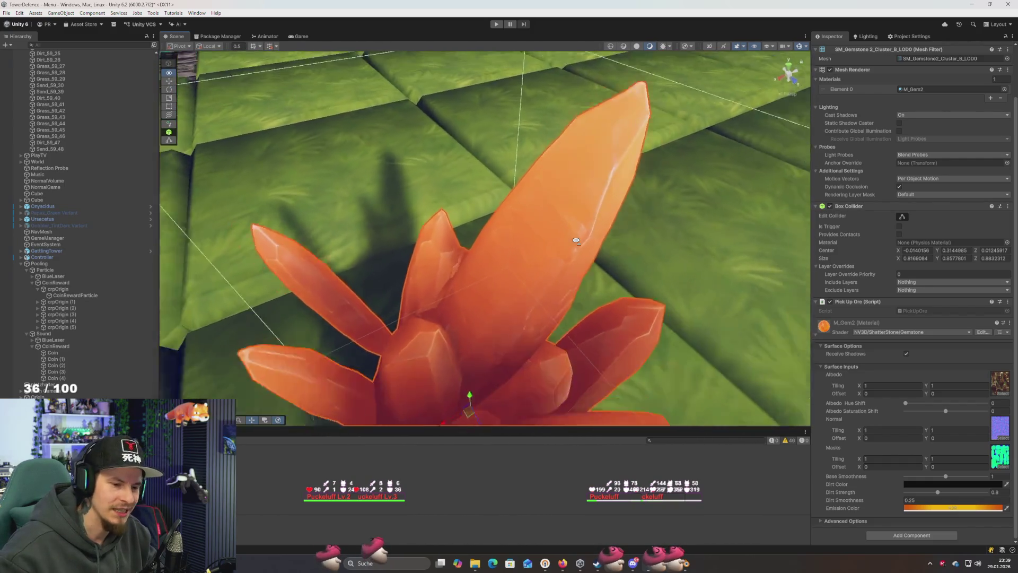
key("f")
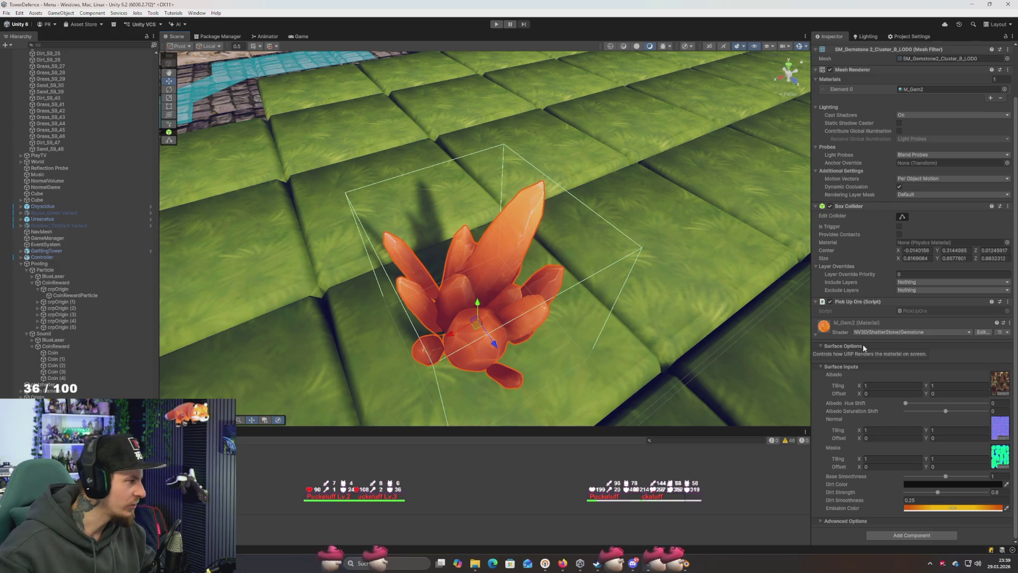
mouse_move(616, 309)
left_mouse_down()
mouse_move(609, 278)
mouse_move(611, 298)
left_mouse_up()
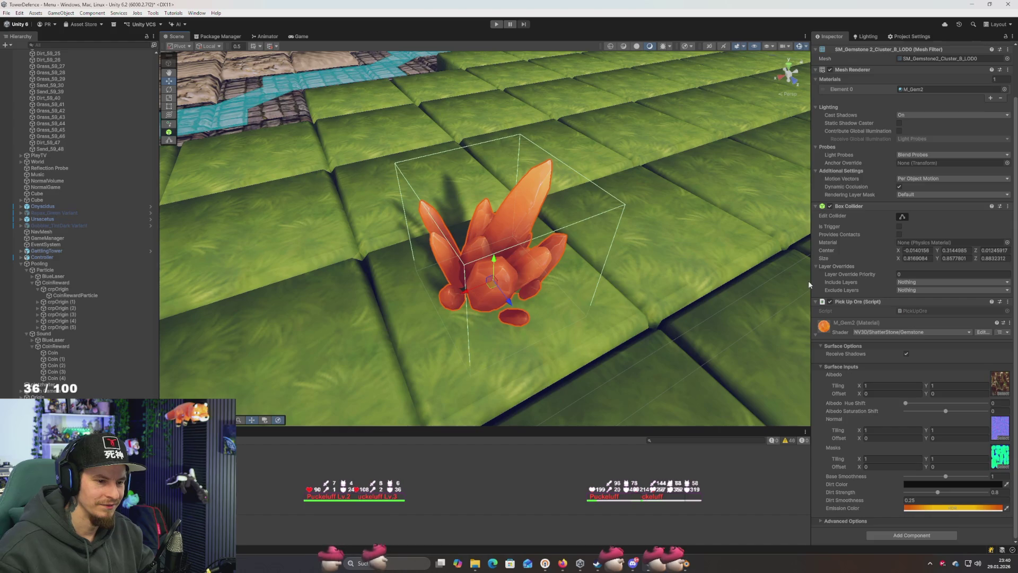
left_click_drag(810, 285, 822, 289)
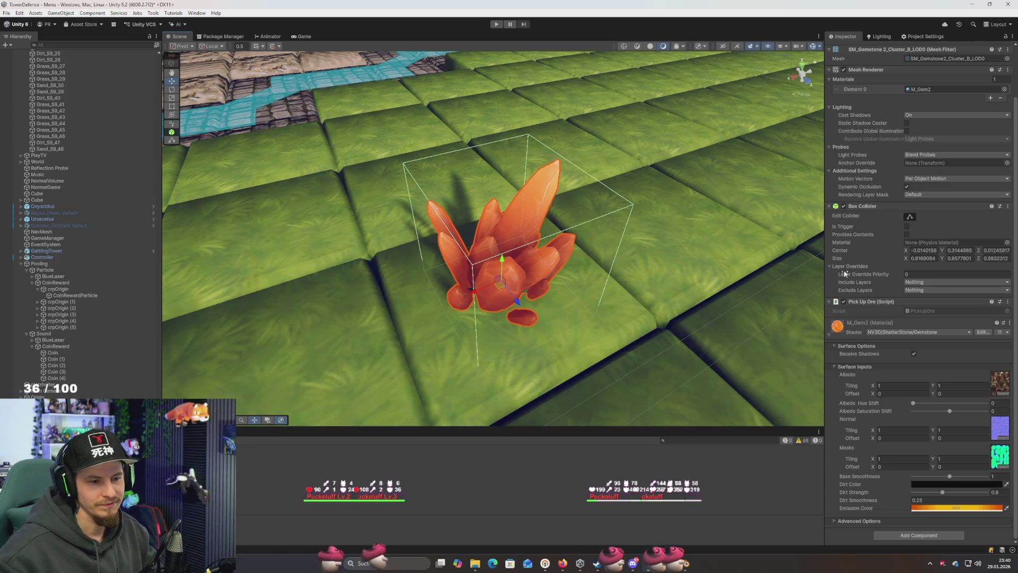
left_click_drag(825, 274, 814, 274)
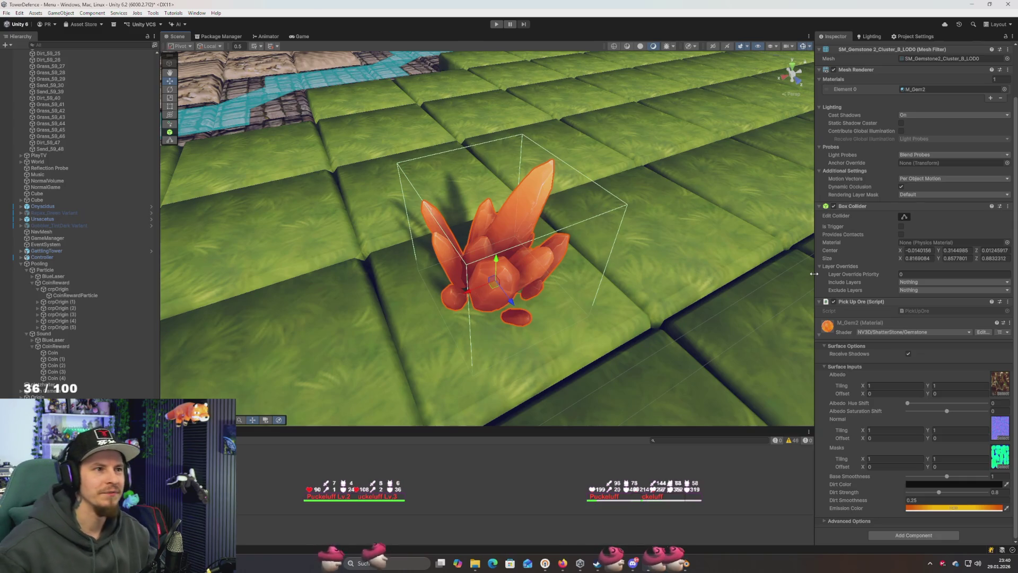
mouse_move(742, 265)
left_mouse_down()
mouse_move(753, 249)
mouse_move(737, 276)
mouse_move(746, 239)
mouse_move(735, 288)
left_mouse_up()
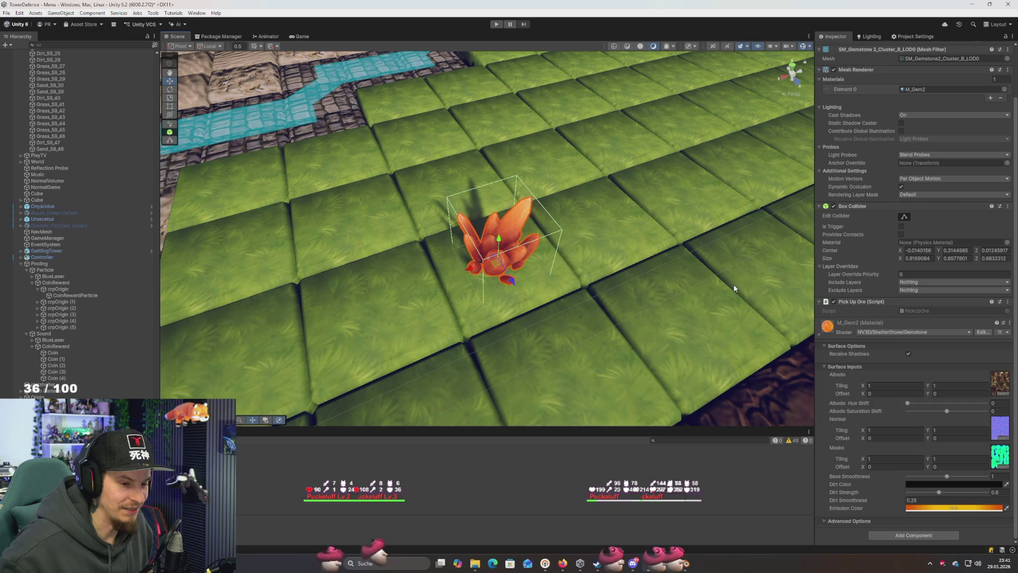
Tilt and zoom the Scene view to look down on the gem
mouse_move(646, 261)
left_mouse_down()
mouse_move(641, 289)
mouse_move(652, 281)
mouse_move(662, 300)
mouse_move(587, 304)
mouse_move(689, 288)
mouse_move(668, 302)
left_mouse_up()
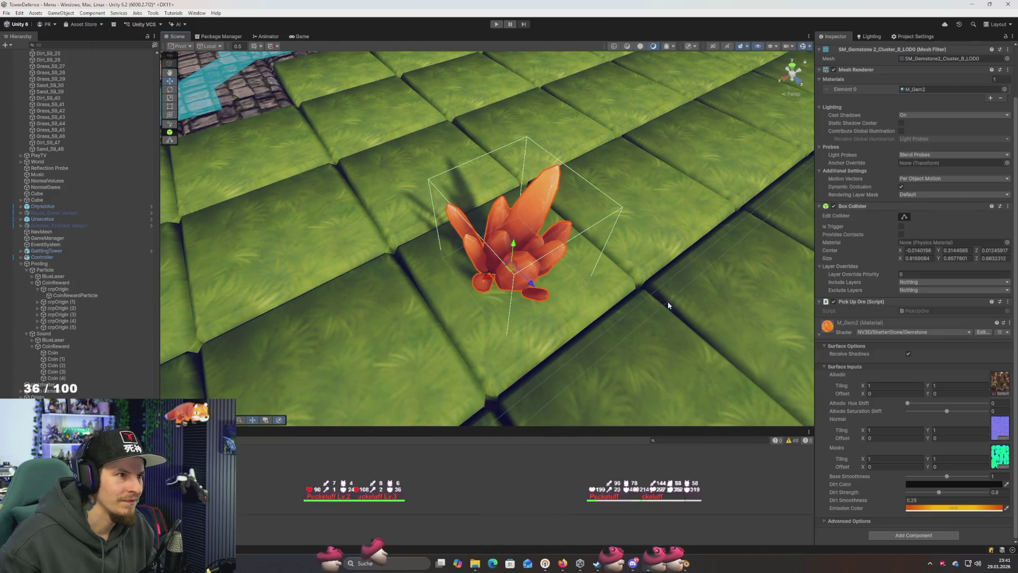
left_click_drag(667, 301, 663, 295)
left_click_drag(668, 269, 661, 298)
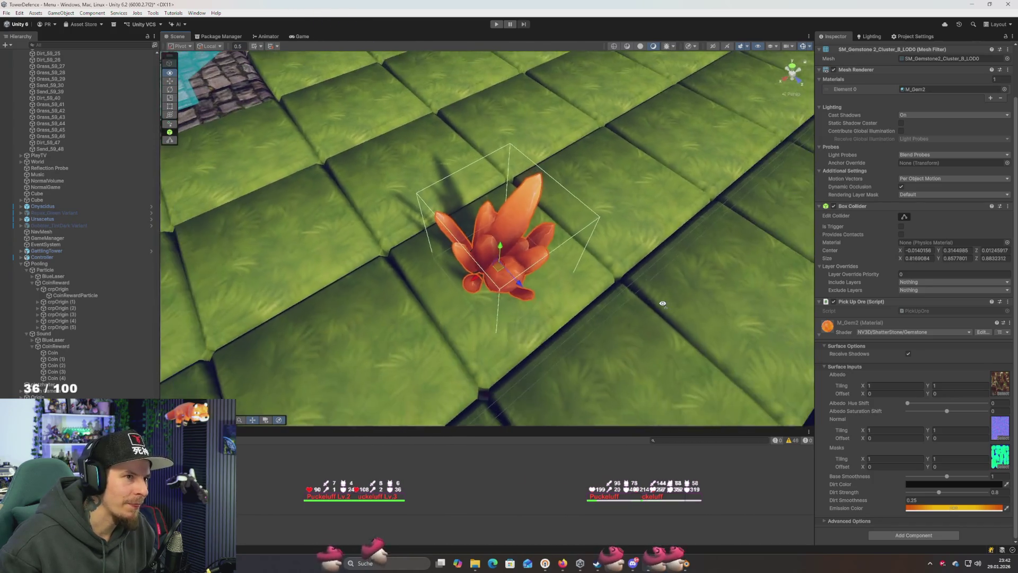
scroll(660, 300, "up", 6)
scroll(663, 303, "down", 10)
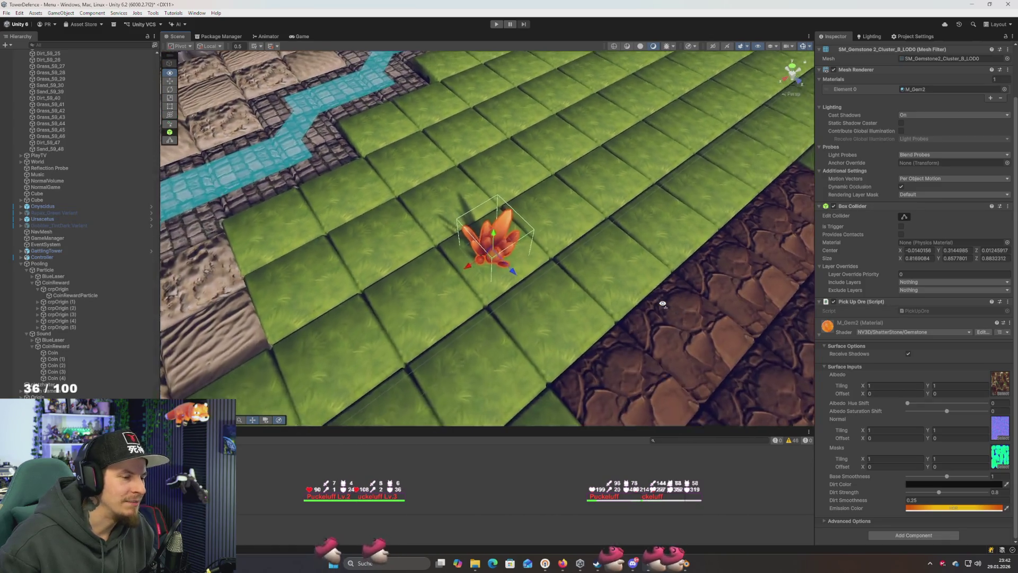
scroll(661, 299, "up", 5)
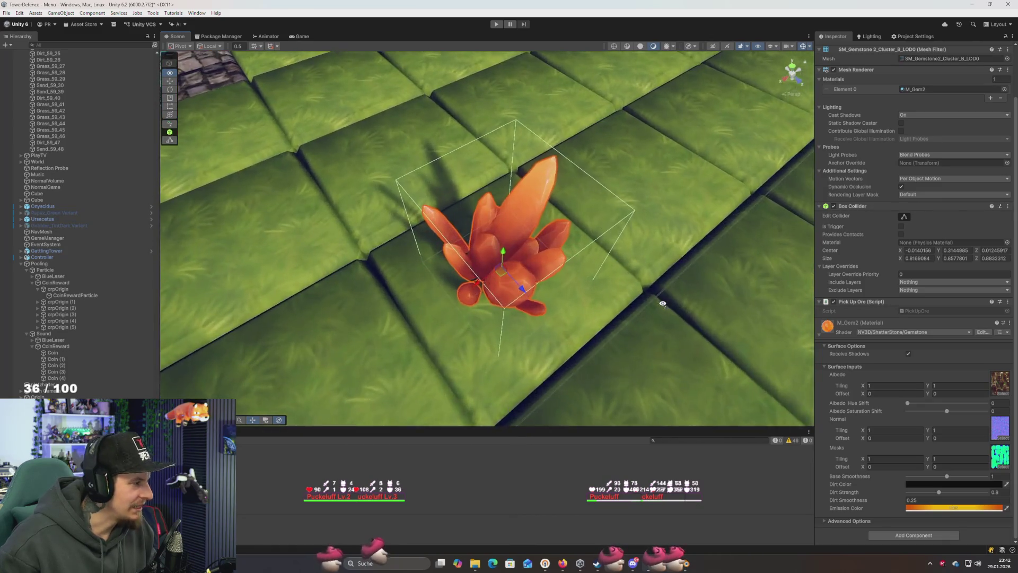
scroll(657, 286, "down", 5)
left_click_drag(656, 278, 659, 292)
scroll(659, 291, "up", 4)
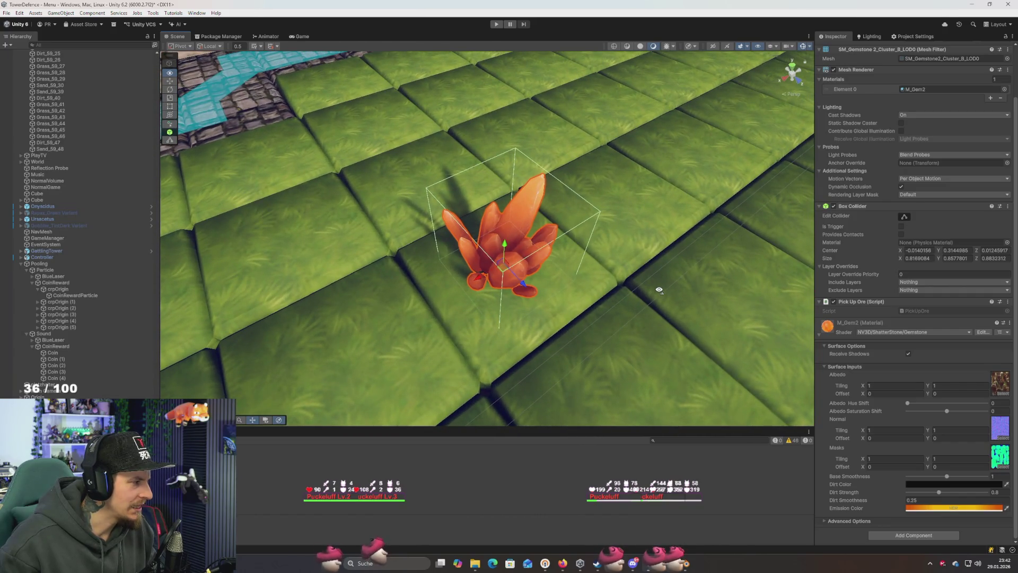
scroll(660, 290, "down", 3)
mouse_move(659, 290)
left_mouse_down()
mouse_move(644, 289)
mouse_move(655, 290)
left_mouse_up()
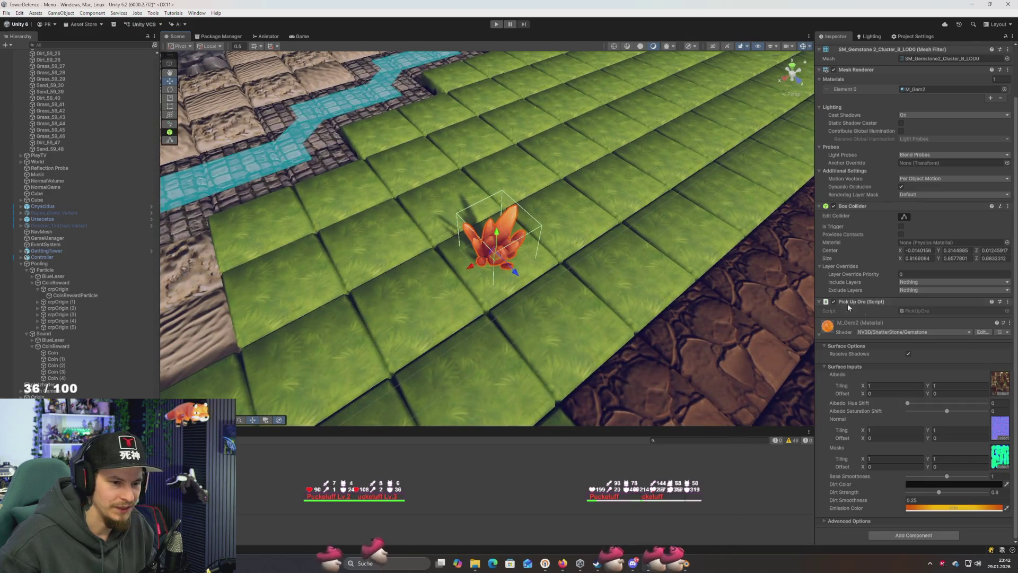
Open the PickUpOre script in Visual Studio and inspect the Update method
double_click(912, 311)
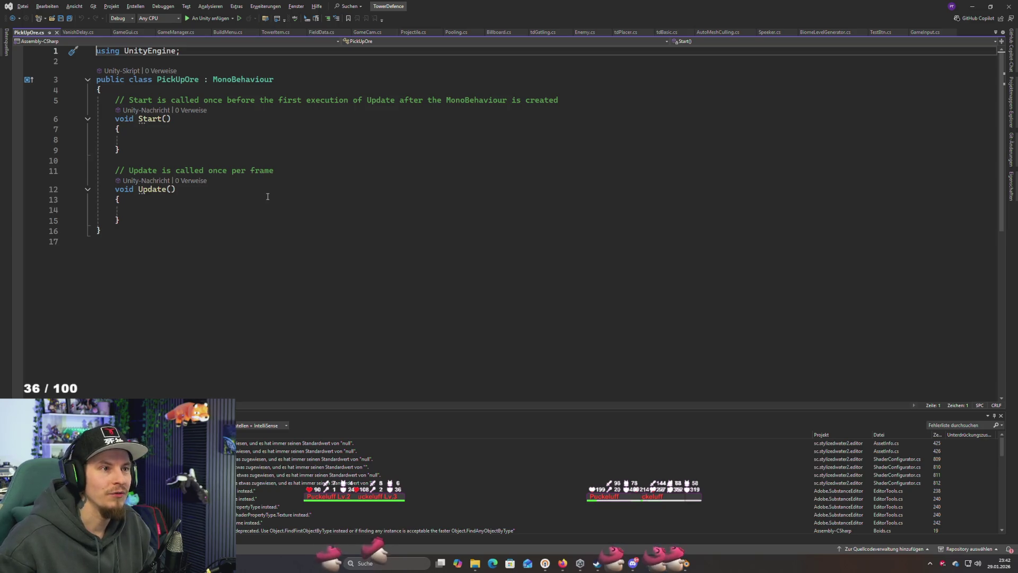
left_click(173, 190)
left_click(142, 219)
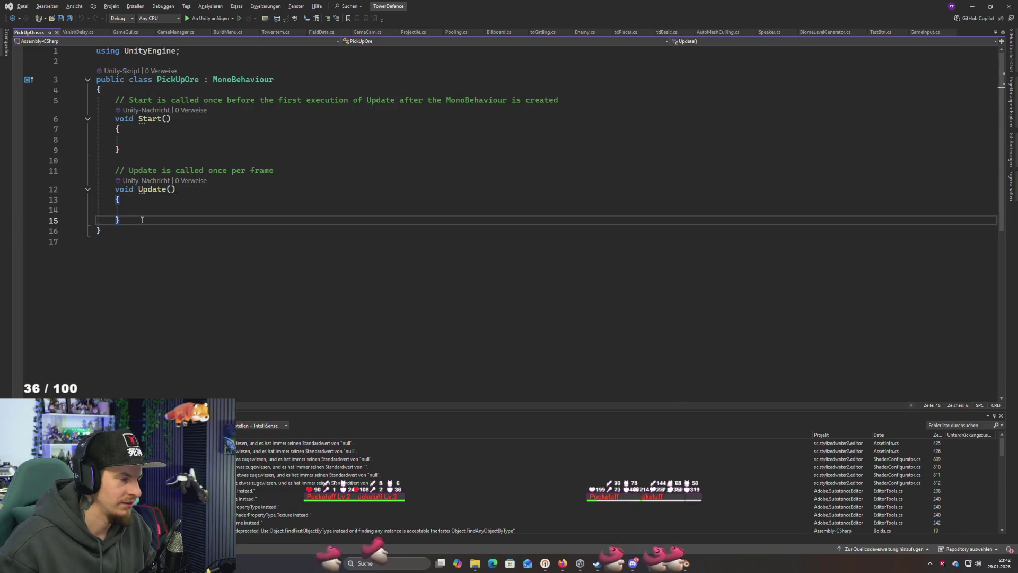
key("shift+Up")
key("shift+Up")
key("shift+Up")
left_click(156, 217)
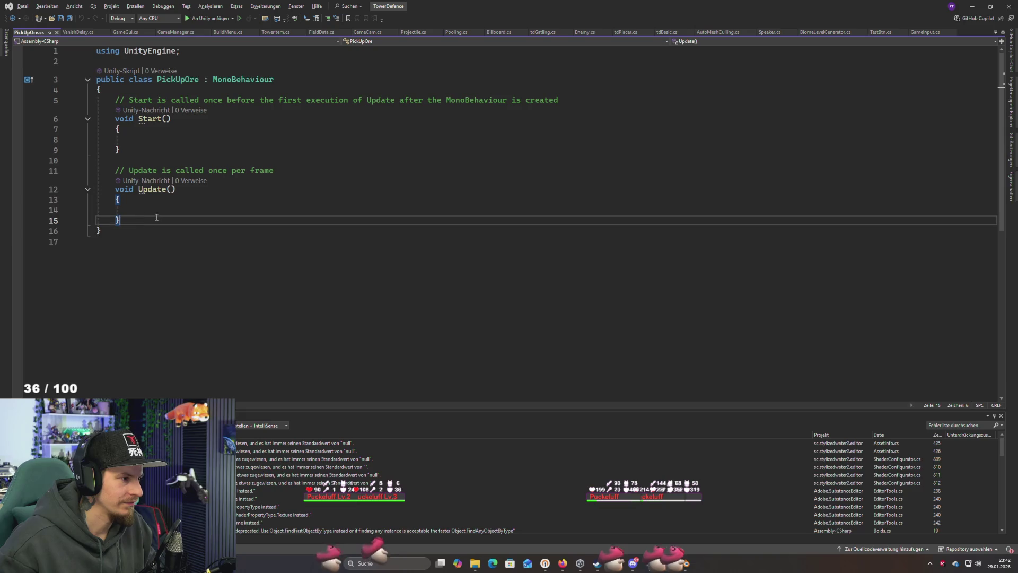
key("shift+Up")
key("shift+Up")
key("shift+Up")
left_click(174, 217)
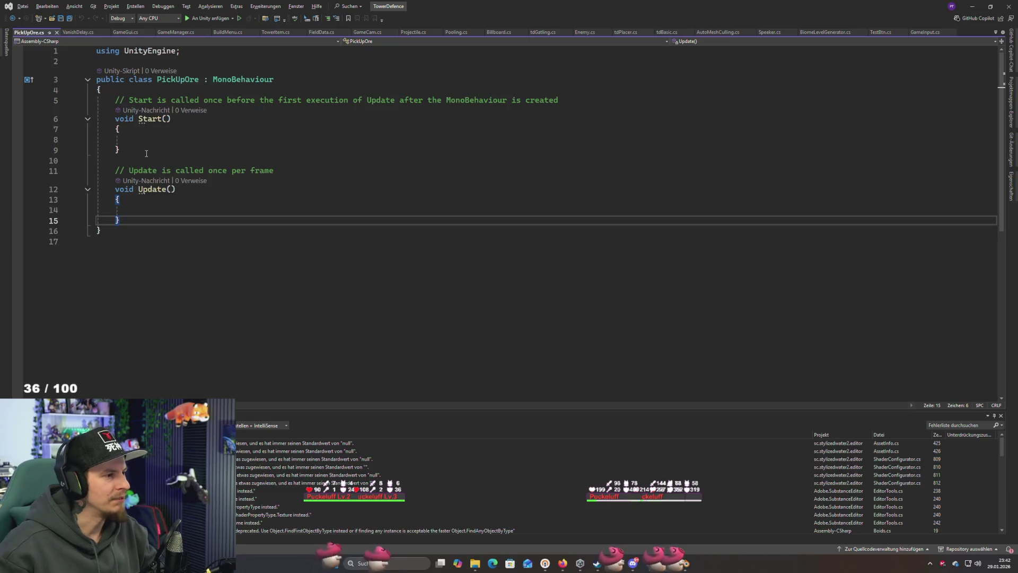
Insert a blank line right after the PickUpOre class's opening brace
left_click(150, 90)
key("Return")
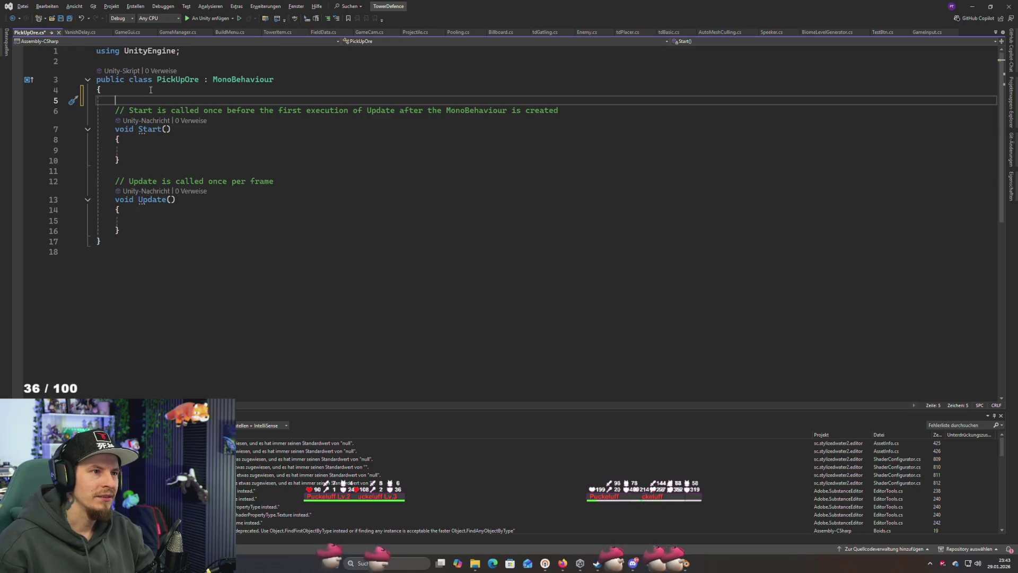
key("alt+Tab")
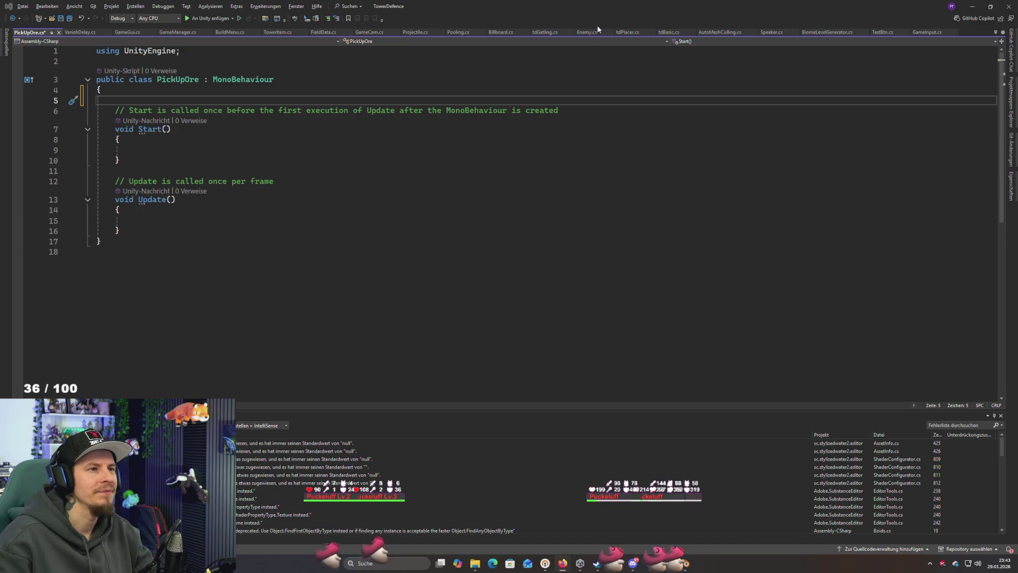
left_click(556, 172)
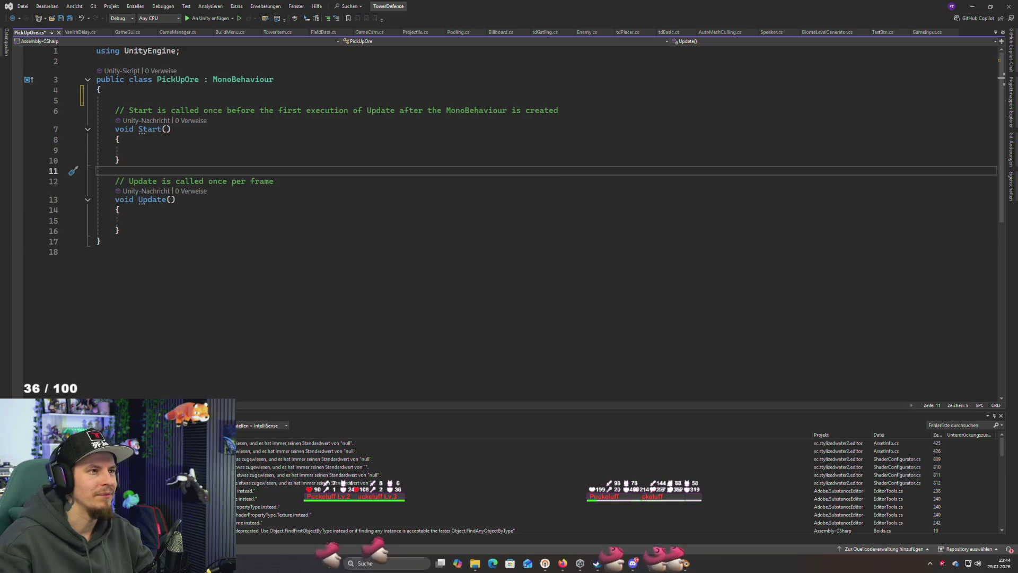
key("alt+Tab")
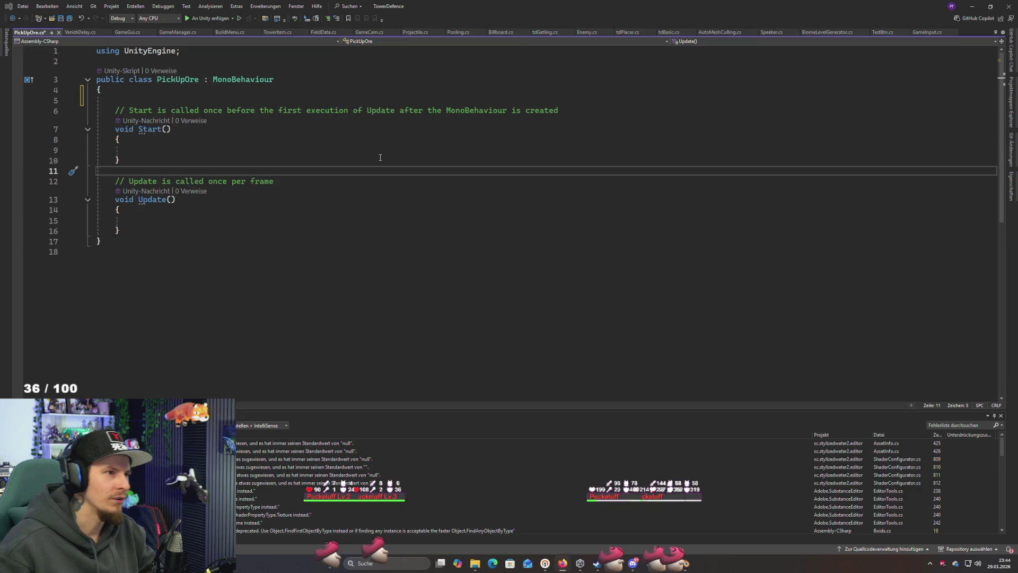
left_click(387, 140)
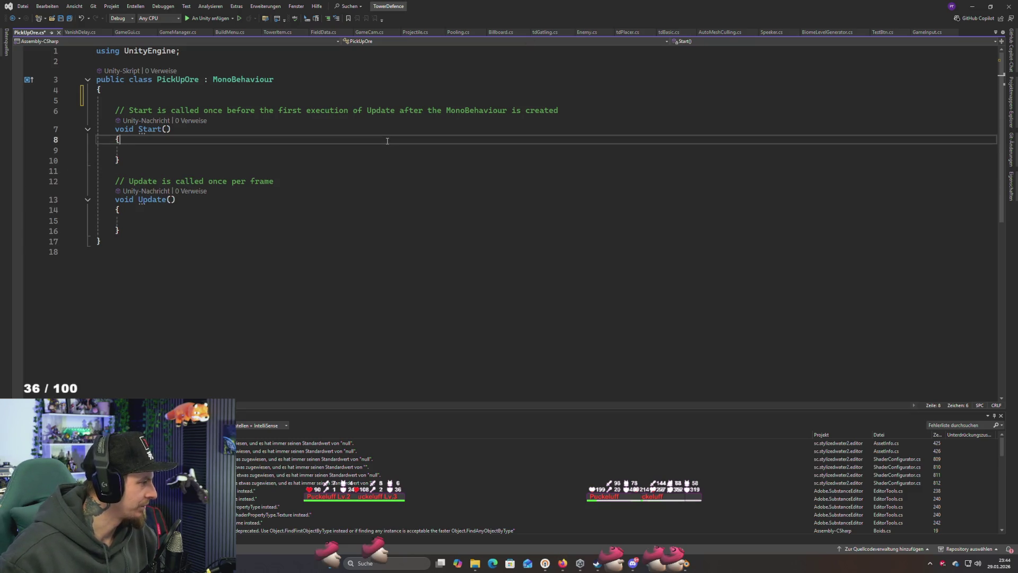
left_click(268, 161)
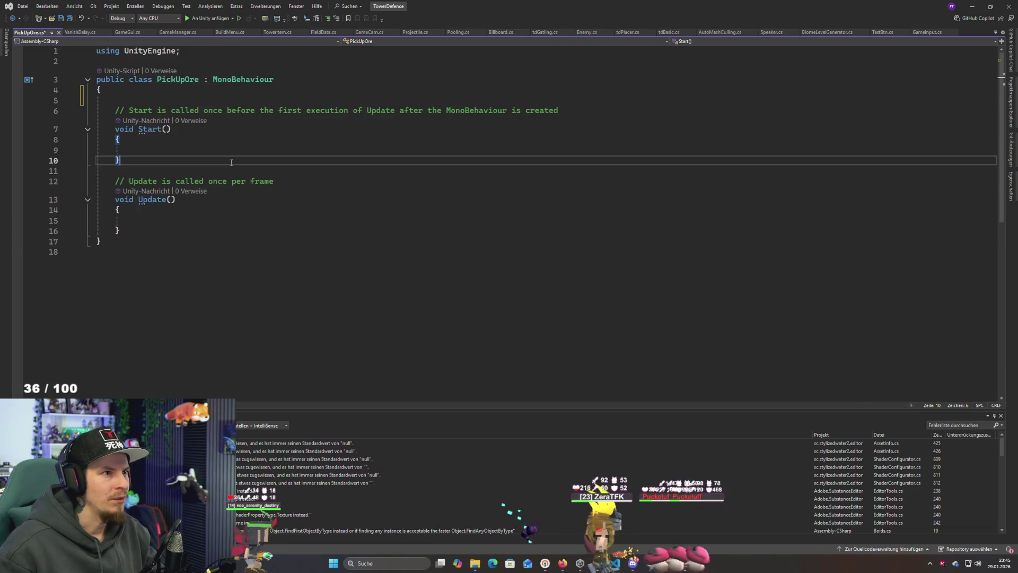
left_click(360, 231)
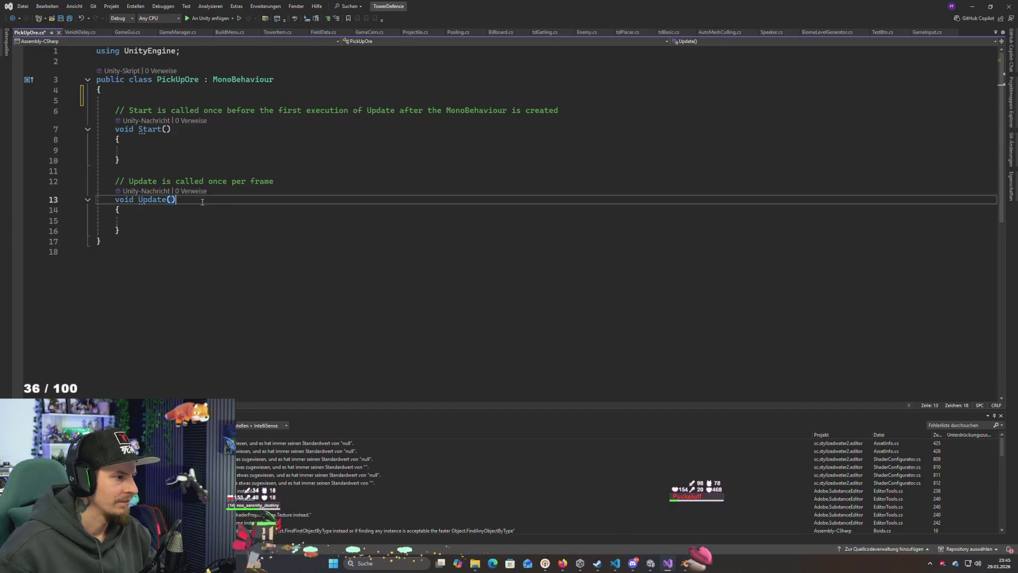
left_click(163, 99)
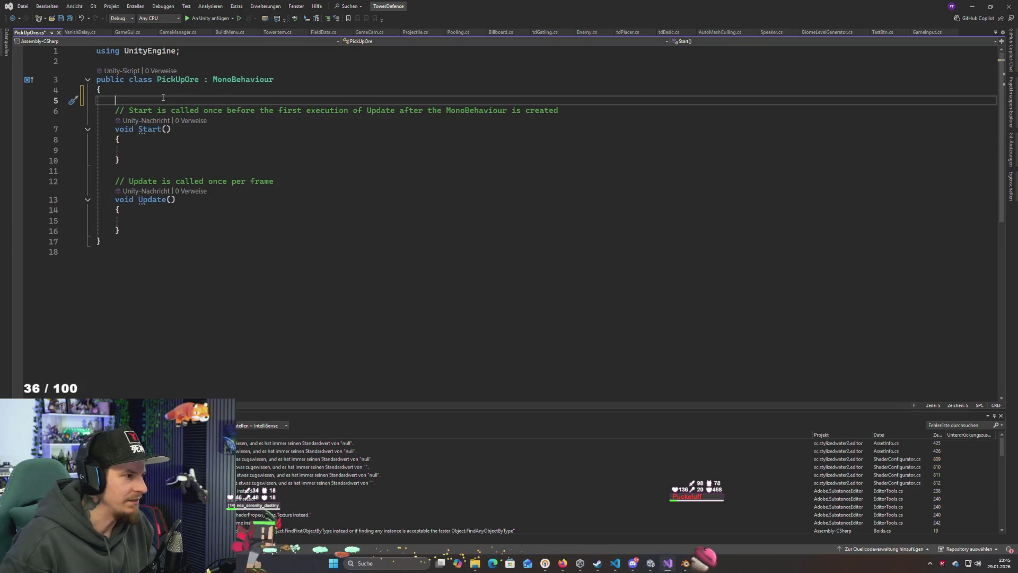
left_click(150, 228)
Add an empty 'public void PickUp()' method with braces below Update
key("Return")
key("Return")
key("Return")
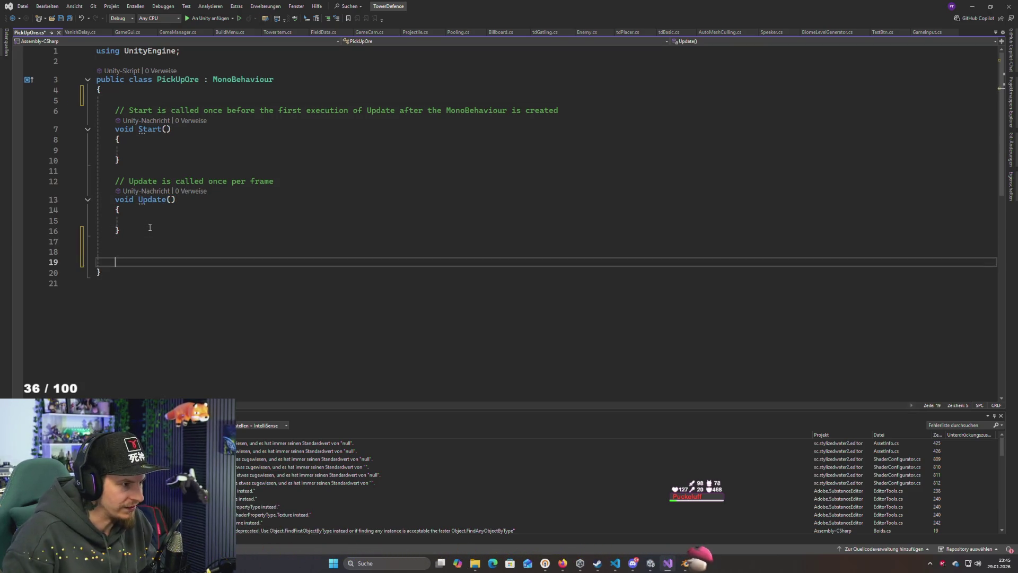
type("public ")
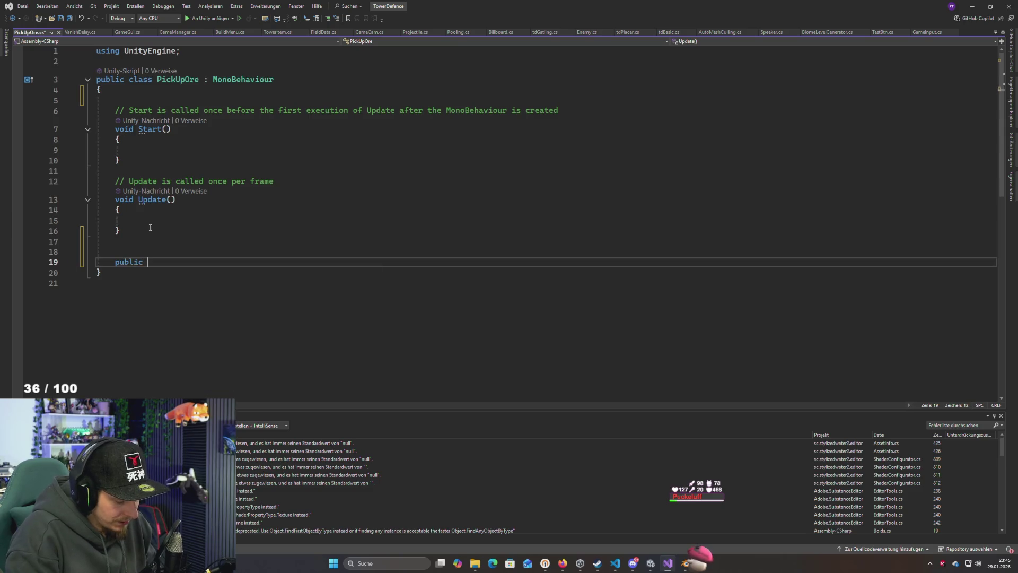
type("void PickUp")
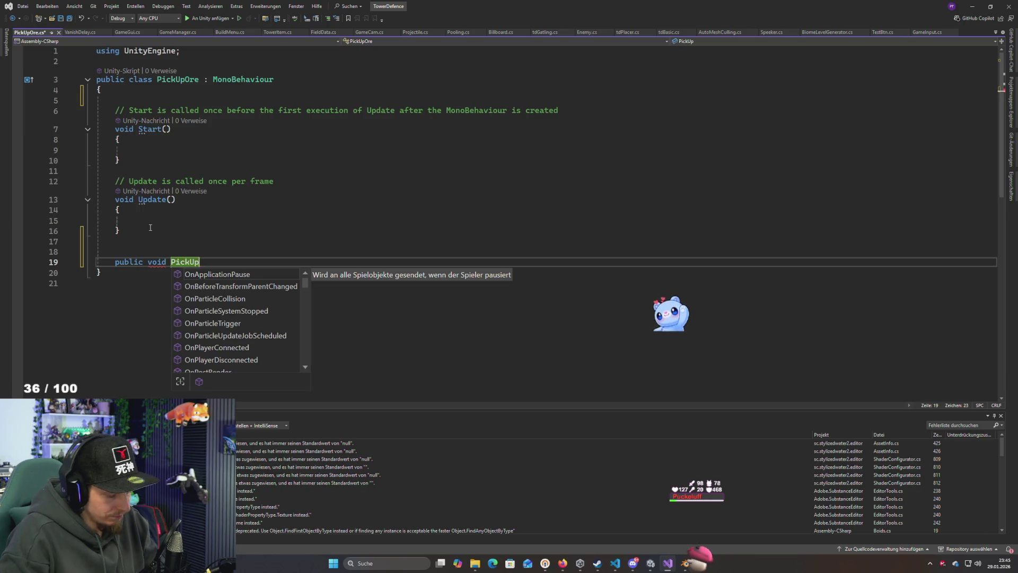
type("()")
key("Return")
type("{")
key("Return")
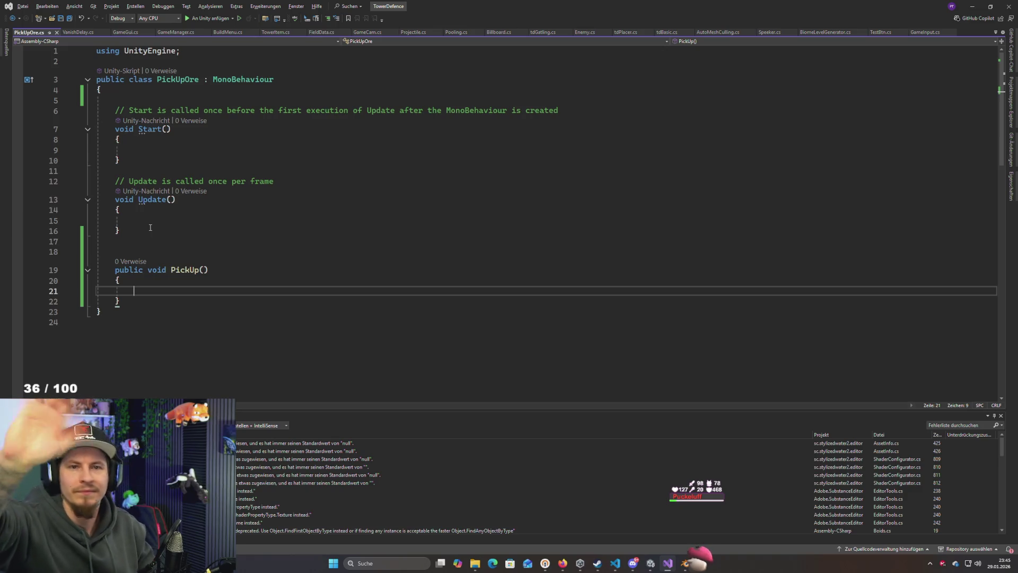
Review the PickUp, Update and Start methods and the class name, staying in the editor
left_click(140, 270)
left_click(194, 291)
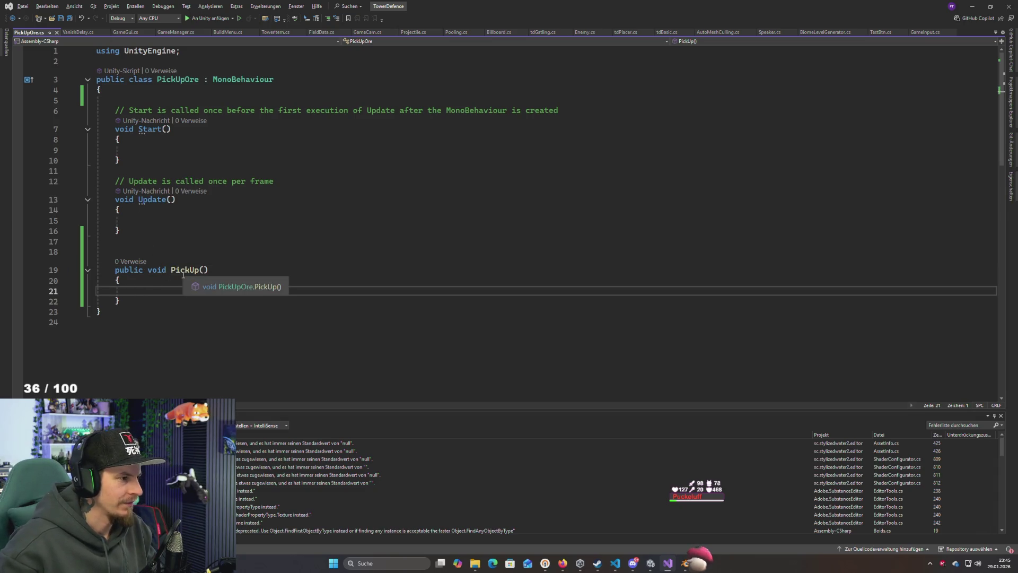
double_click(185, 81)
left_click(303, 208)
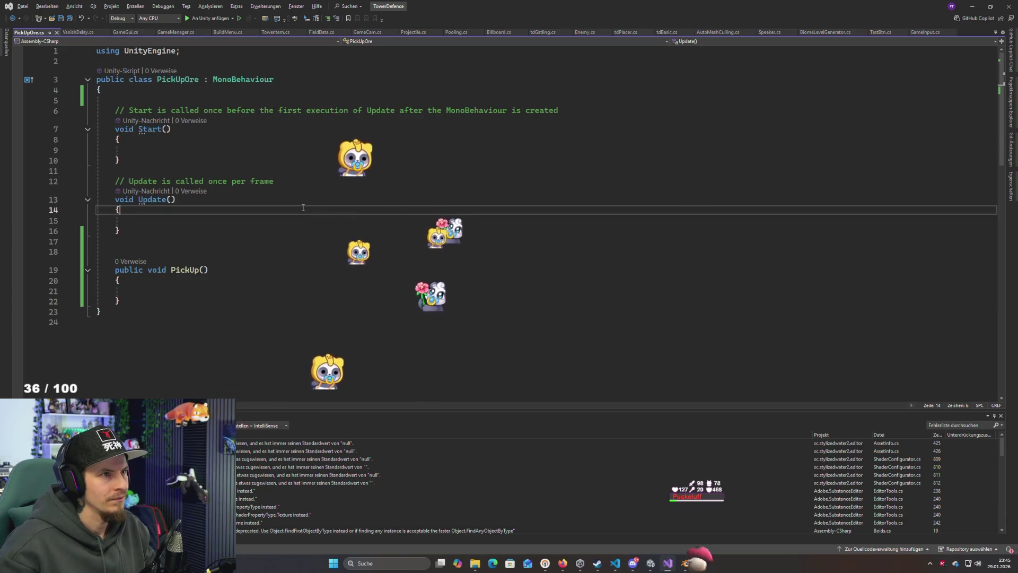
left_click(363, 169)
left_click(364, 161)
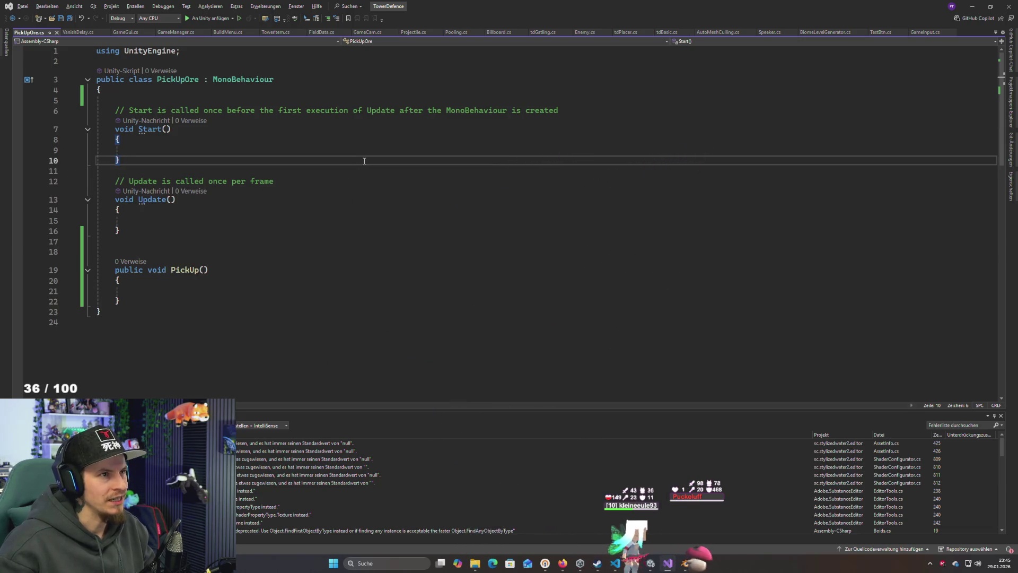
left_click(335, 150)
key("alt+Tab")
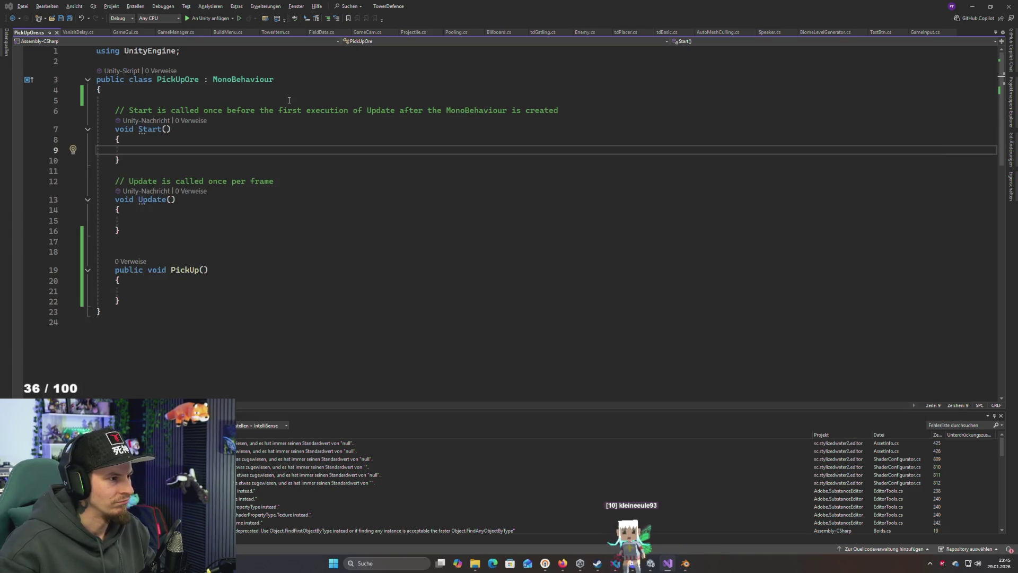
left_click(574, 79)
left_click(416, 221)
key("alt+Tab")
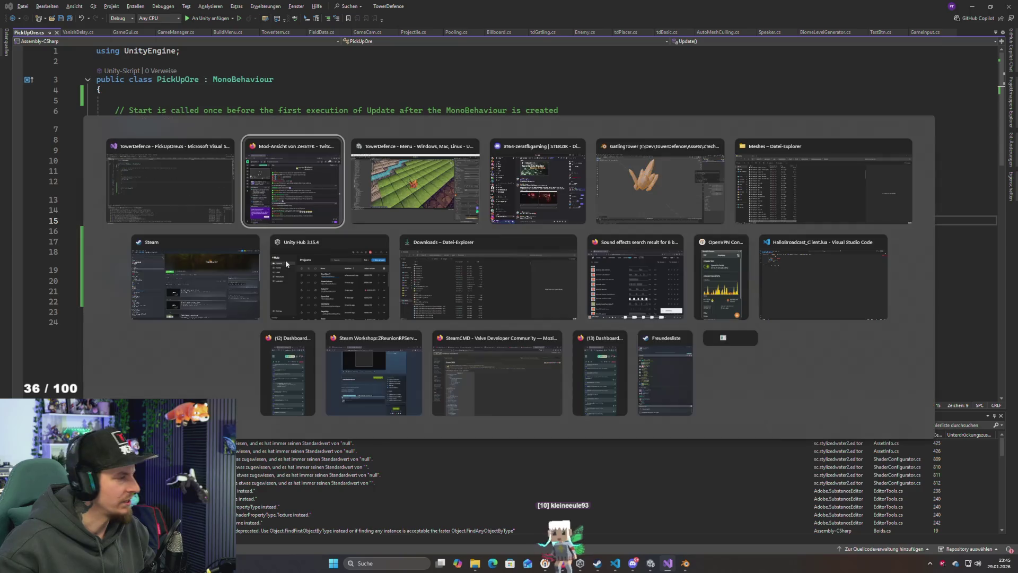
key("Escape")
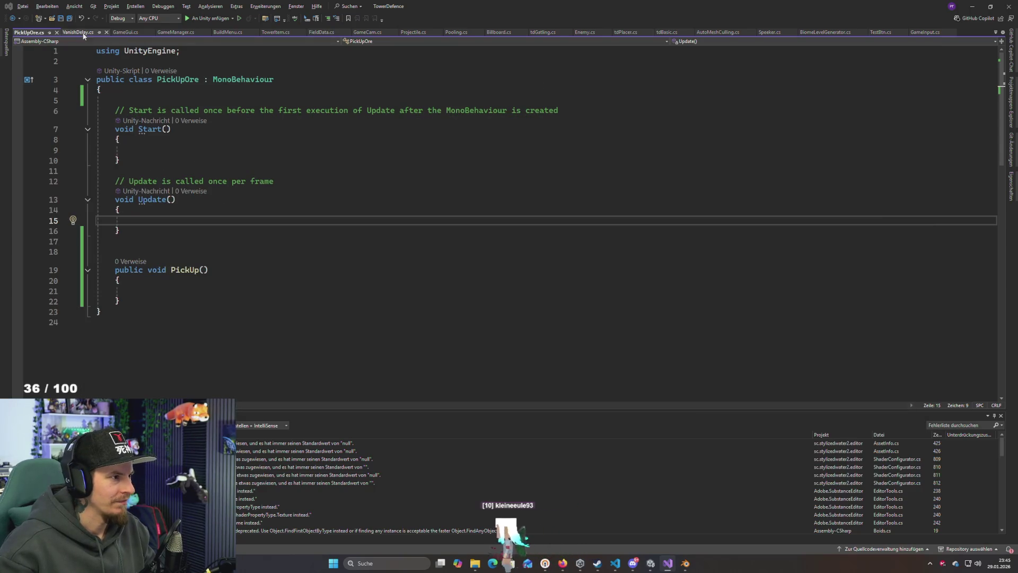